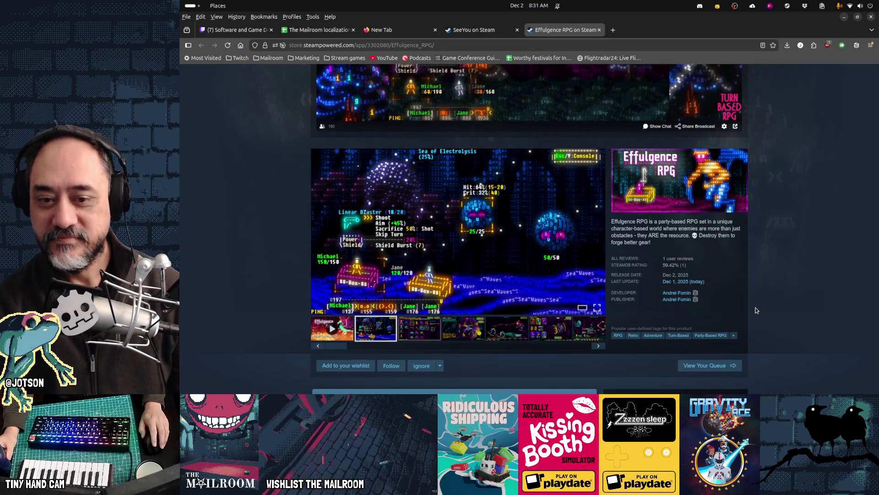
Show the Effulgence RPG card-battle screenshot in the main viewer, then enlarge it.
scroll(757, 310, down, 5)
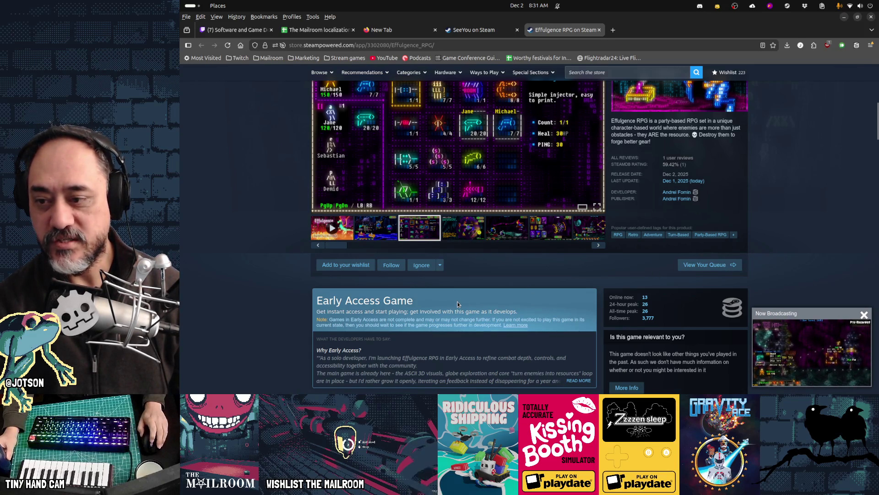
scroll(458, 304, up, 3)
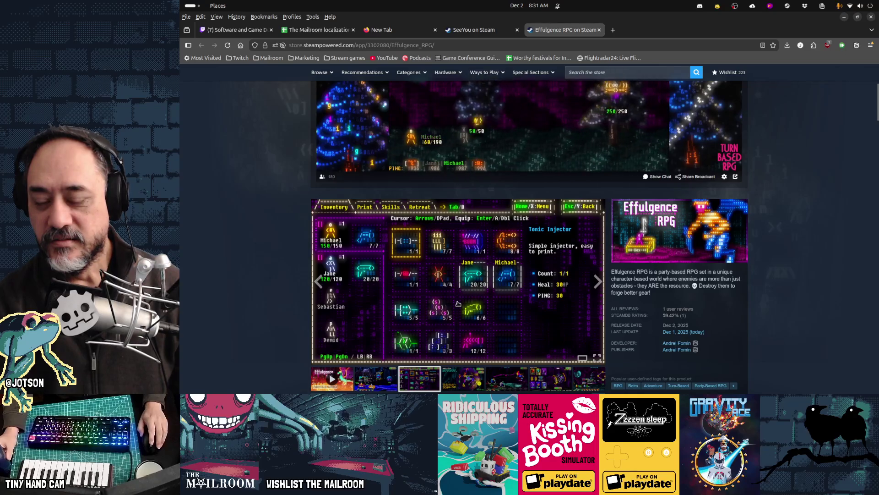
scroll(458, 304, up, 3)
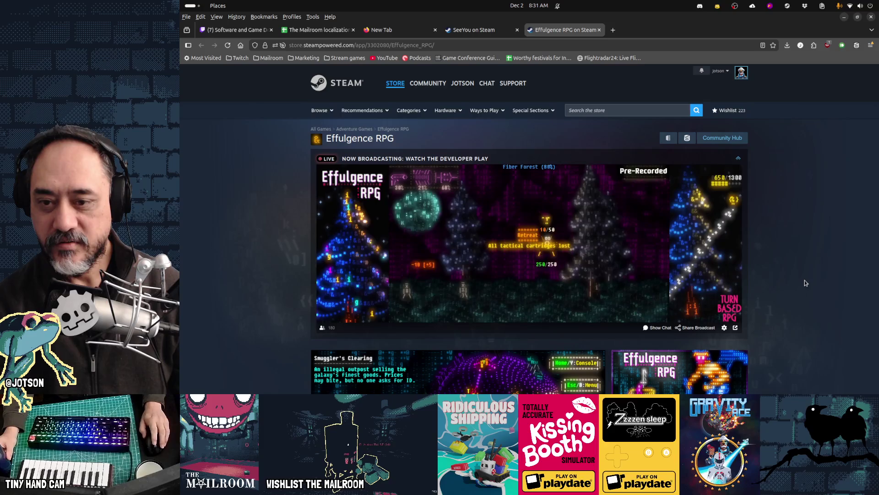
scroll(804, 280, down, 4)
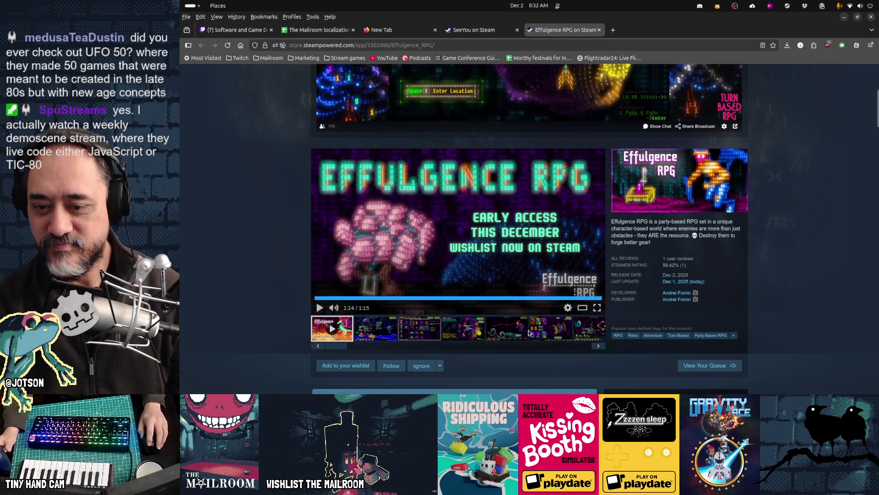
click(543, 329)
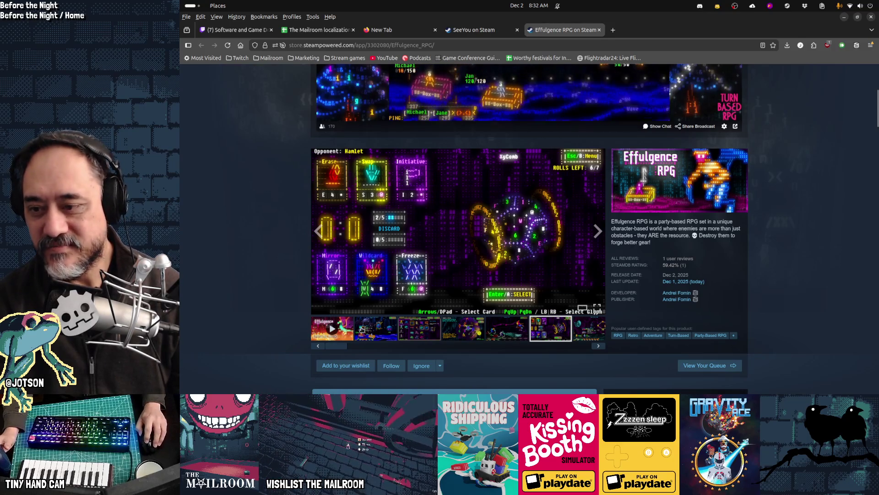
click(532, 223)
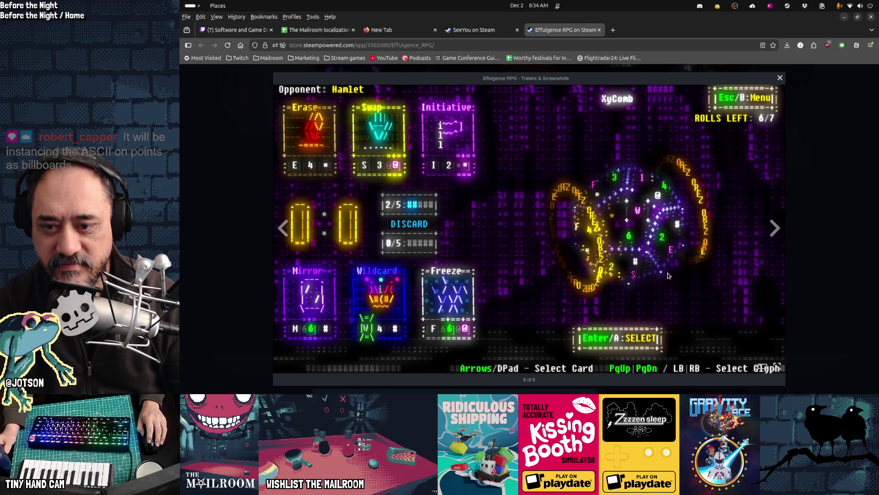
Close the enlarged screenshot so the store page's media area shows the trailer again.
click(844, 216)
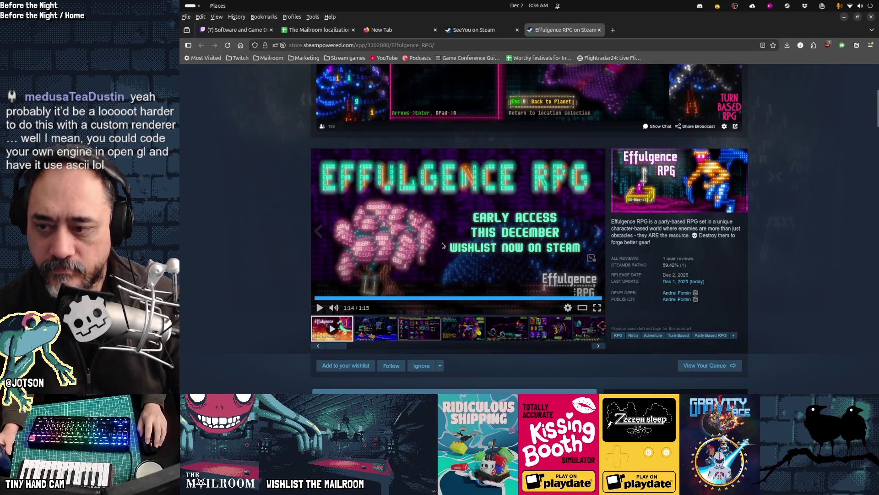
Start playing the Effulgence RPG trailer from the beginning.
click(319, 308)
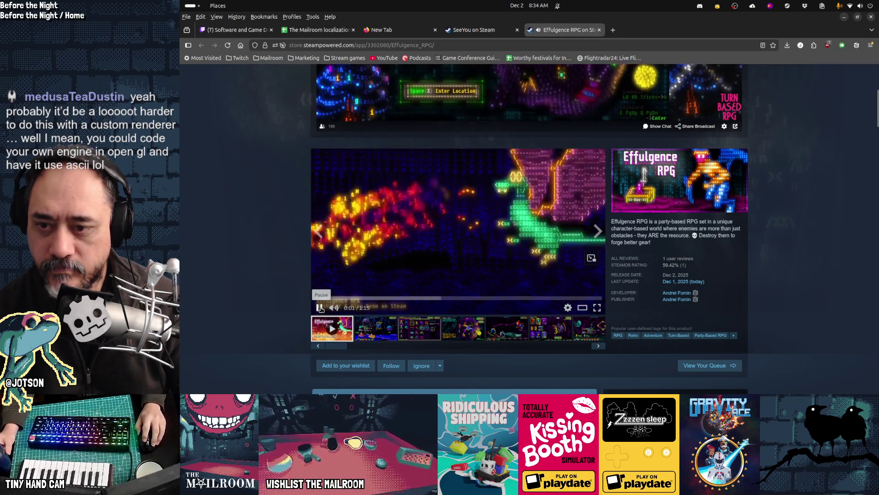
Pause the trailer, jump to about 0:24, resume it and watch it full screen.
click(319, 307)
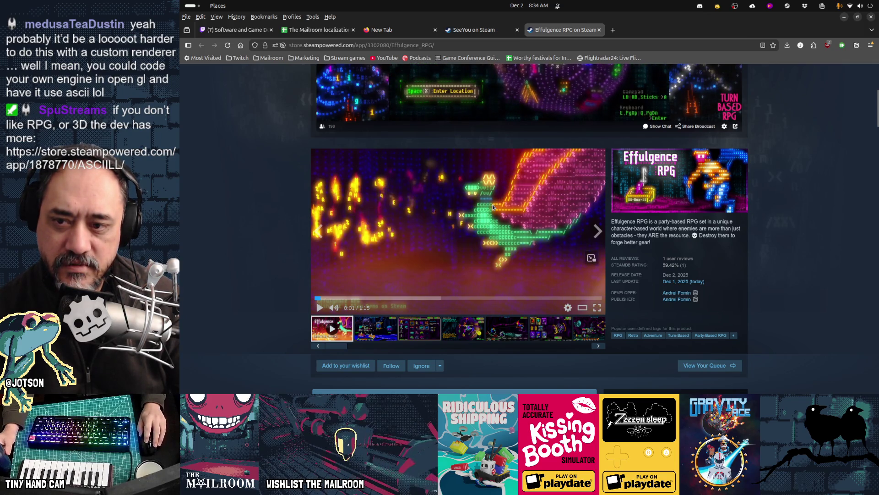
click(408, 298)
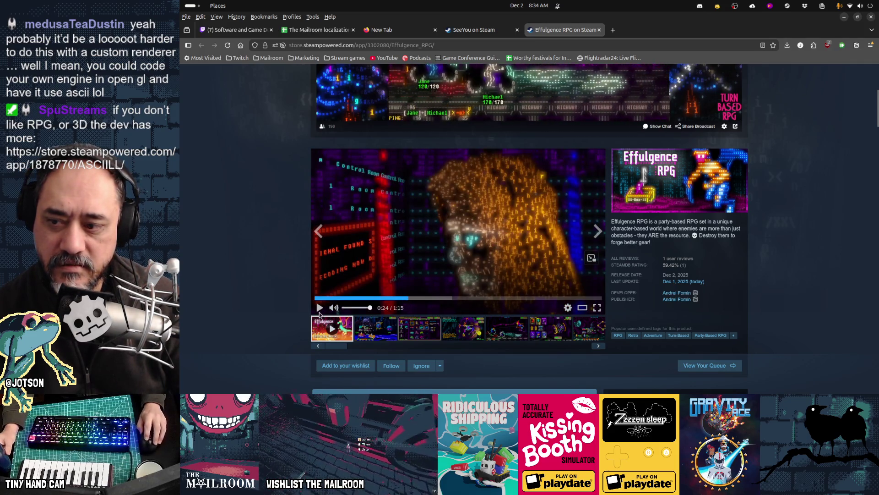
click(320, 307)
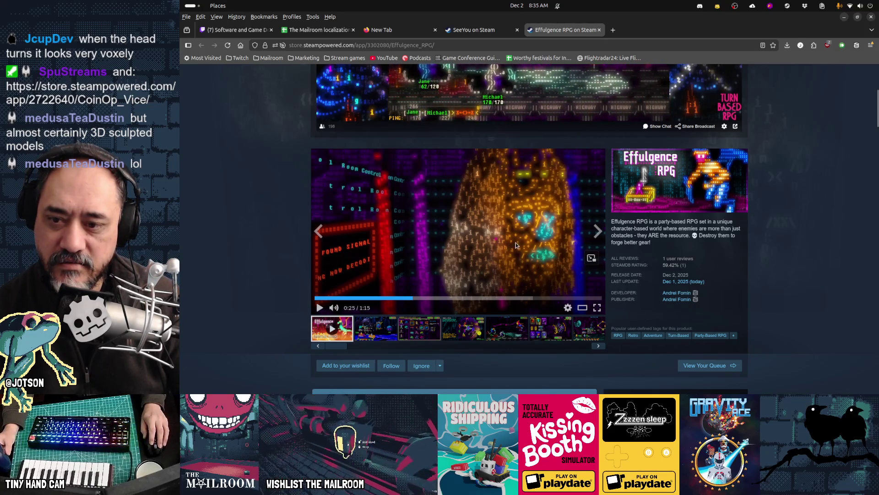
click(598, 308)
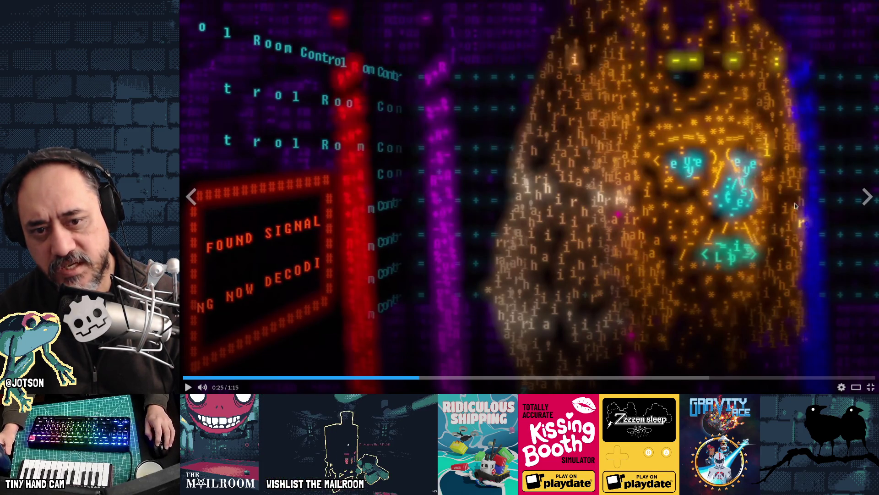
click(188, 387)
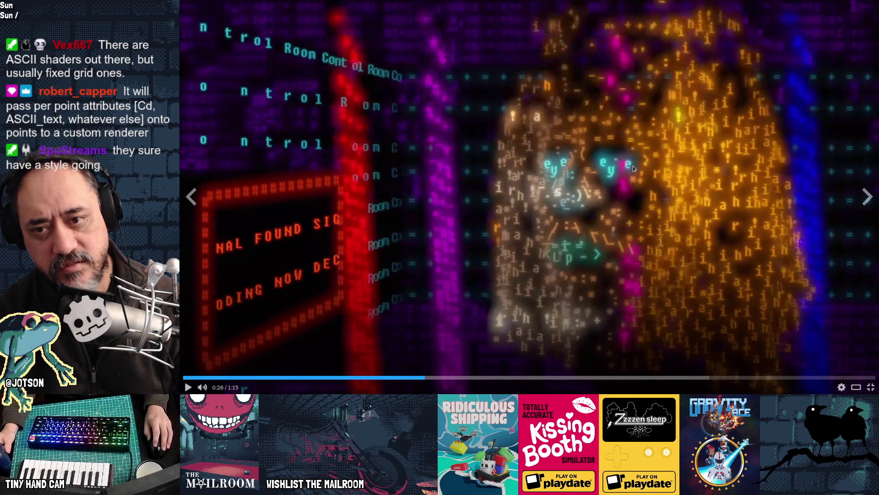
Play the full-screen trailer, pausing on the battle scene, inventory and Skills Up screens.
click(673, 264)
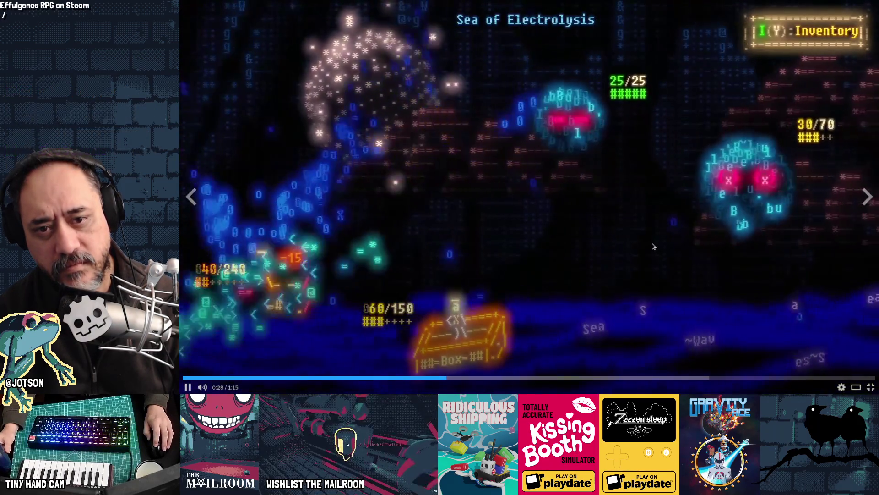
click(653, 246)
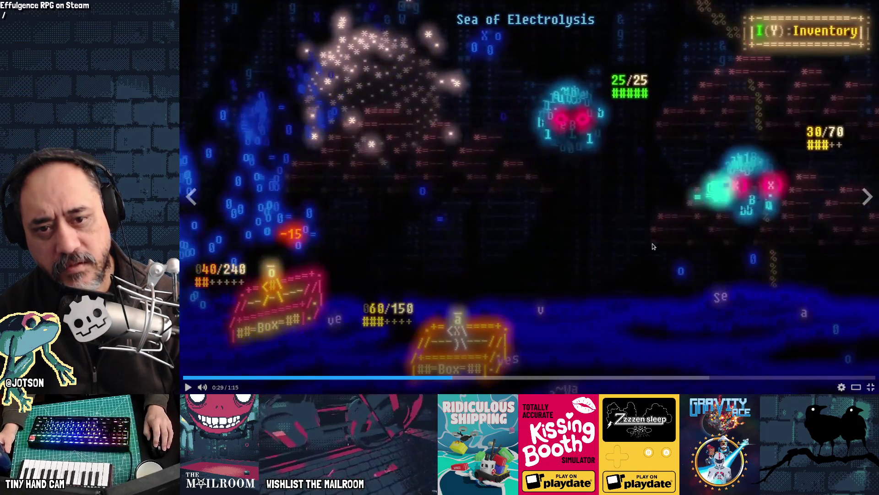
click(653, 246)
click(653, 246)
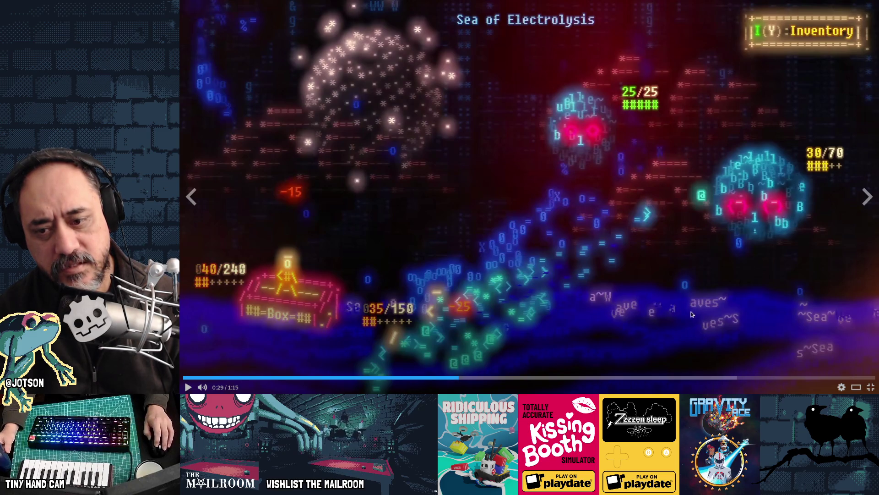
click(591, 363)
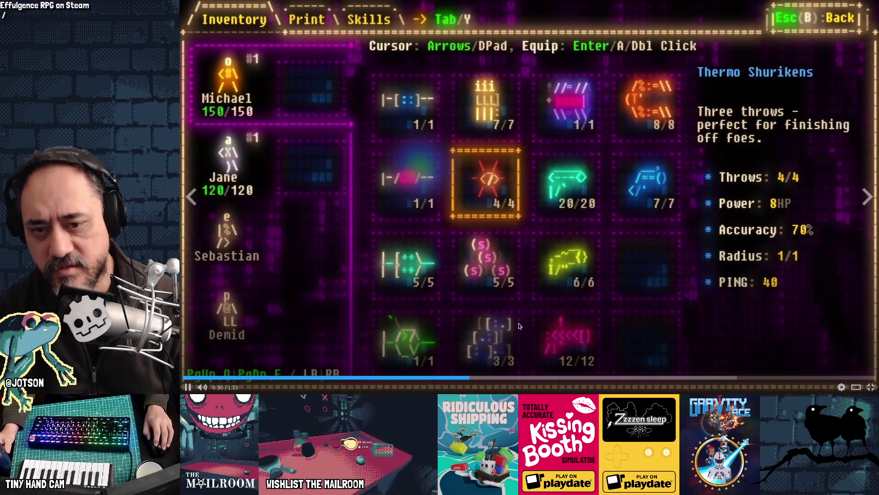
click(517, 325)
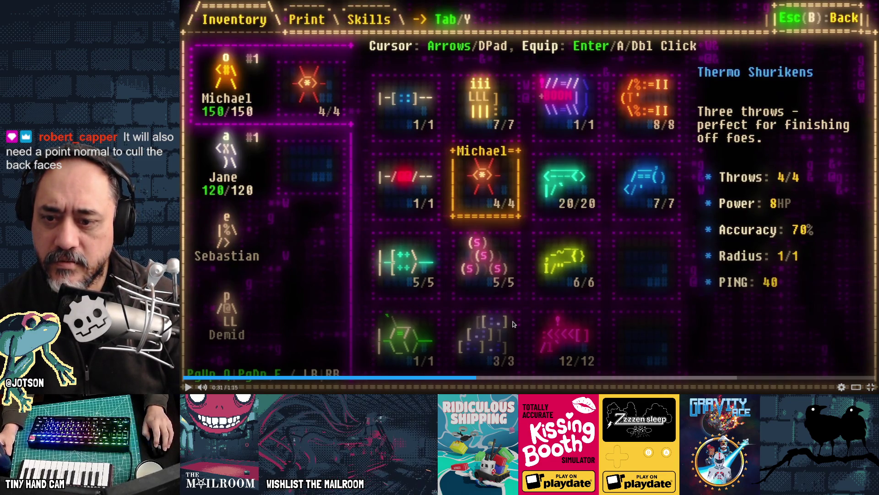
click(513, 324)
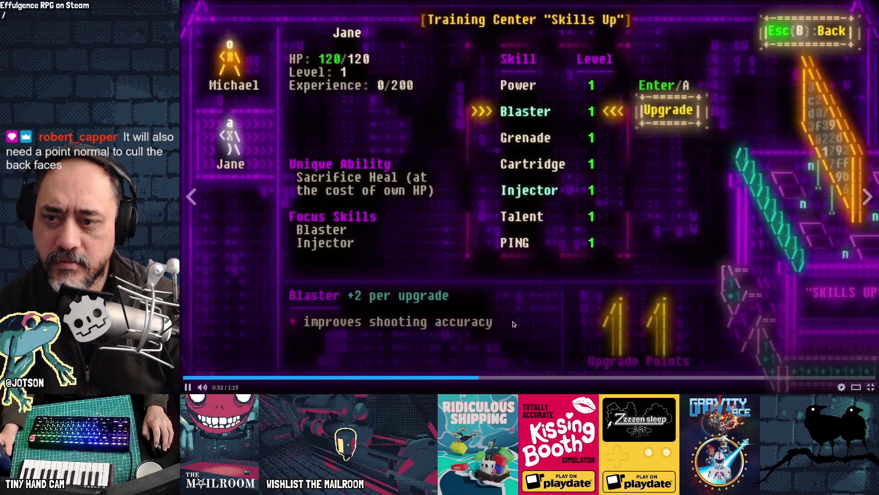
click(466, 206)
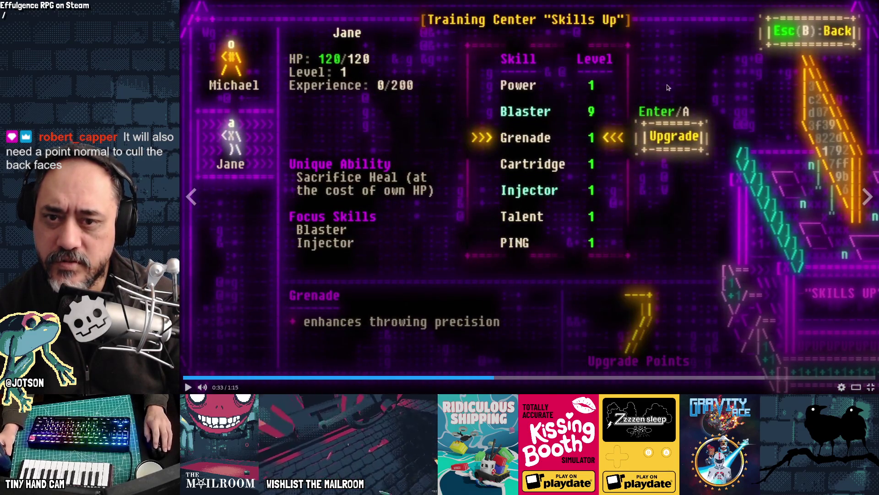
click(675, 245)
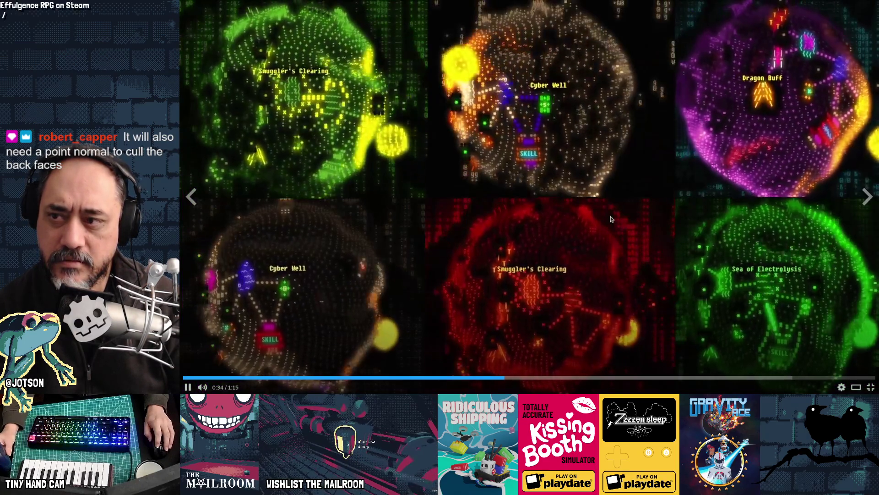
Pause on the world map, planets and battle attack menu, then leave full screen.
click(330, 105)
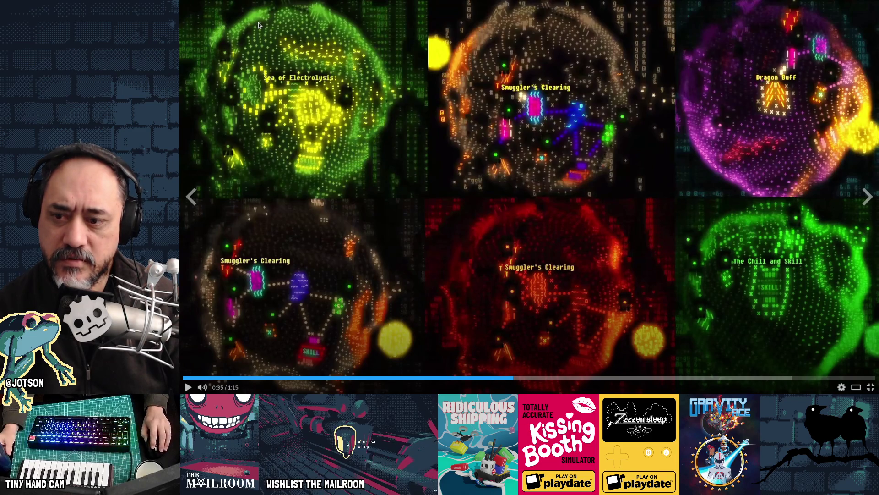
click(778, 168)
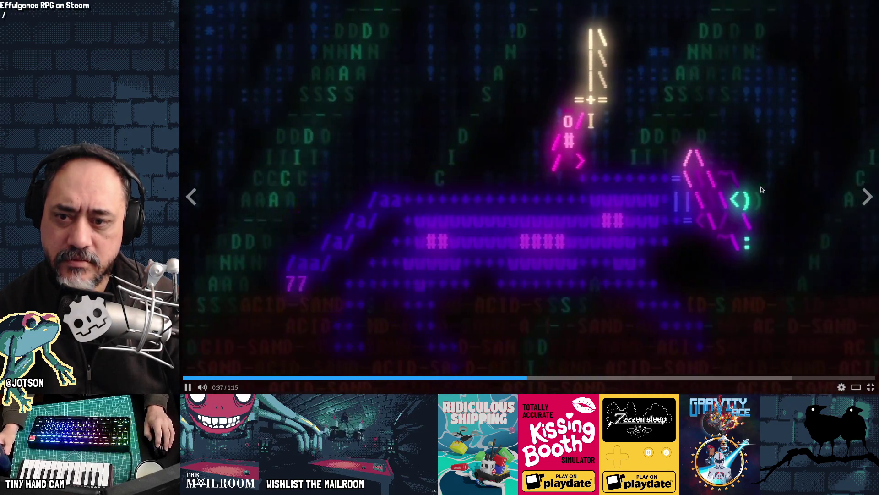
click(762, 189)
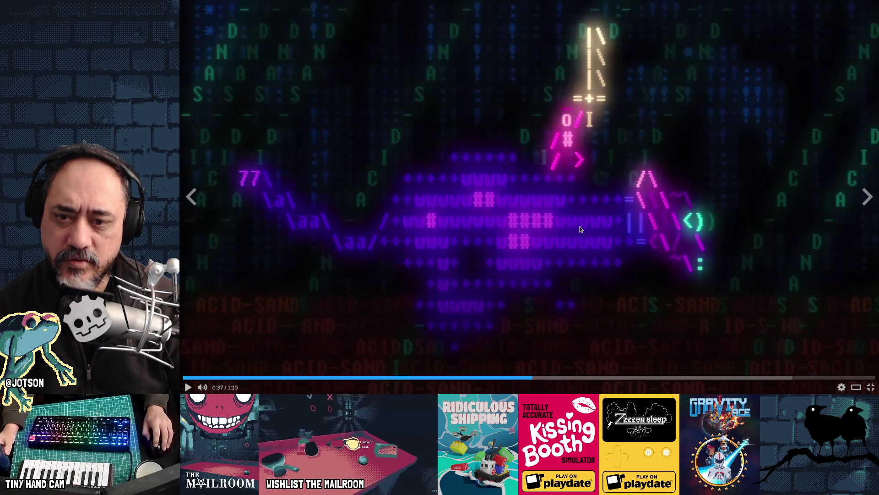
click(614, 234)
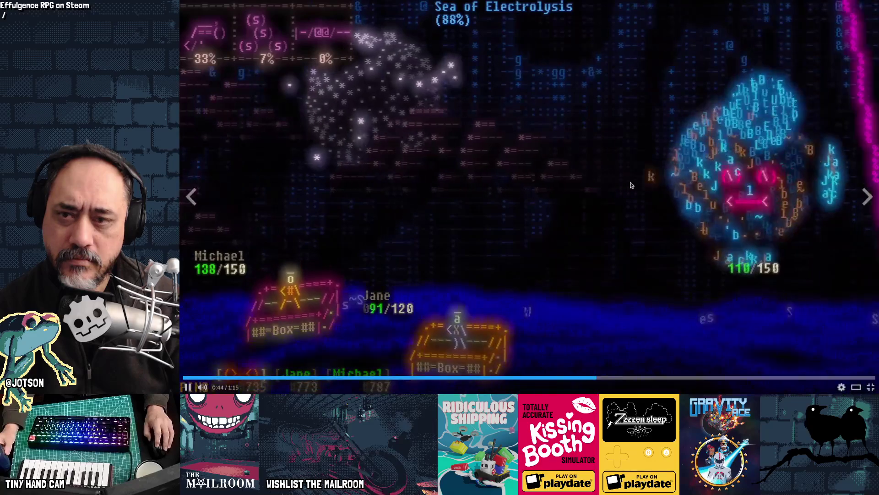
click(501, 173)
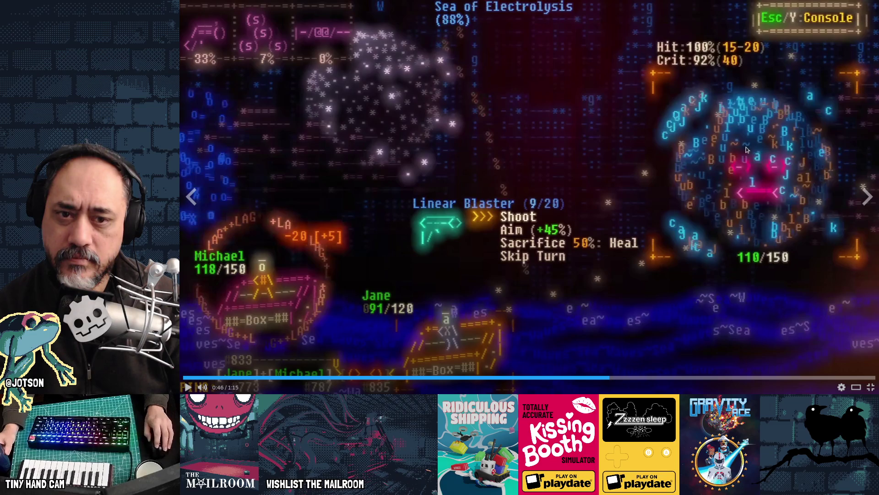
click(635, 236)
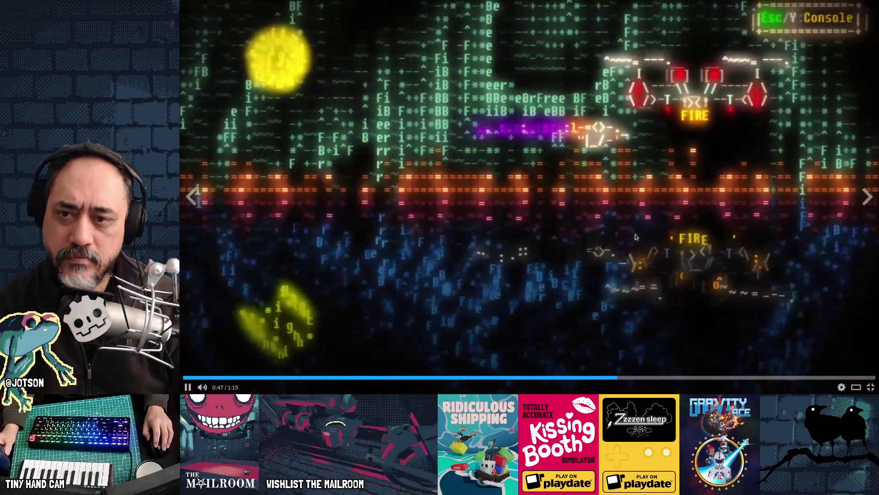
key(Escape)
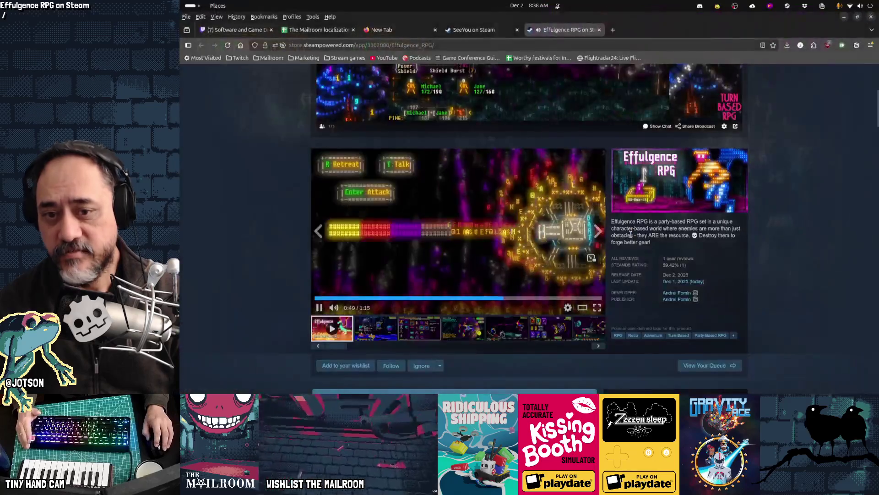
Close the Effulgence RPG and SeeYou store tabs, leaving Firefox's New Tab page.
middle_click(539, 28)
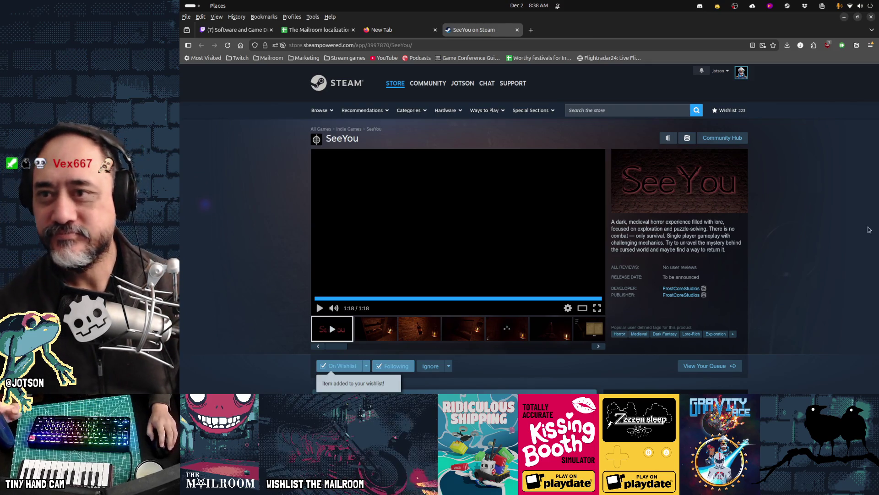
middle_click(486, 30)
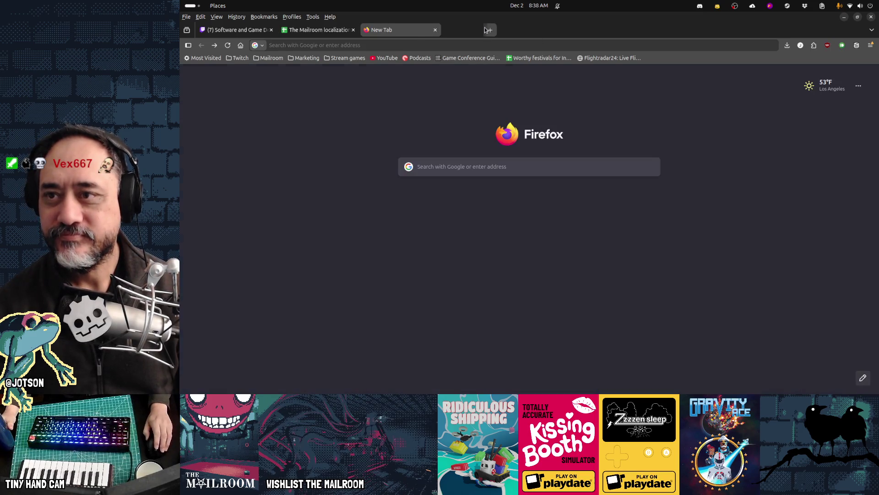
mouse_move(629, 391)
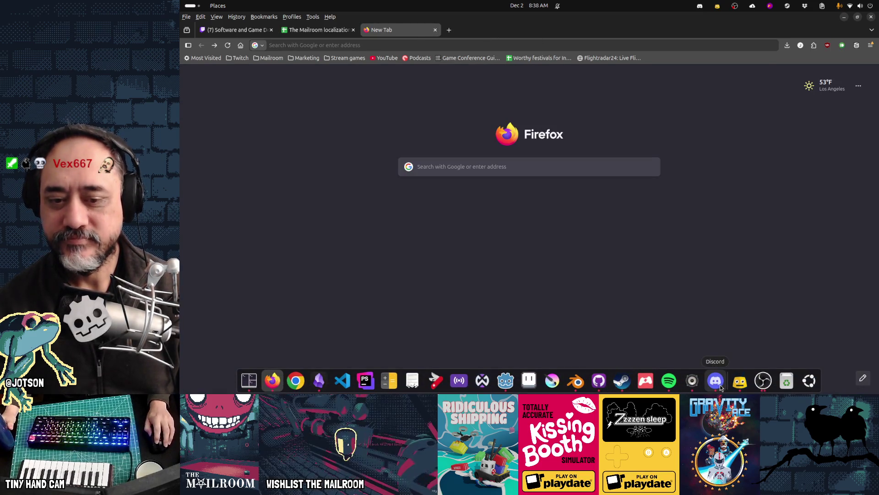
click(718, 383)
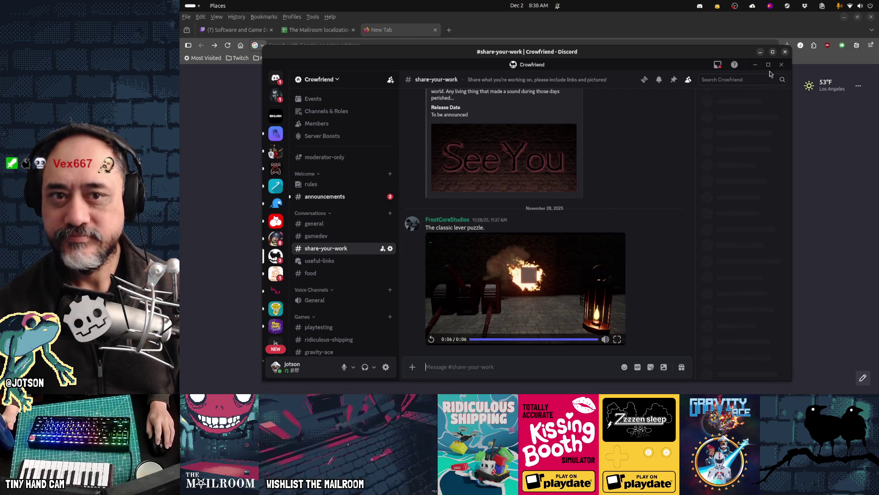
key(alt+Tab)
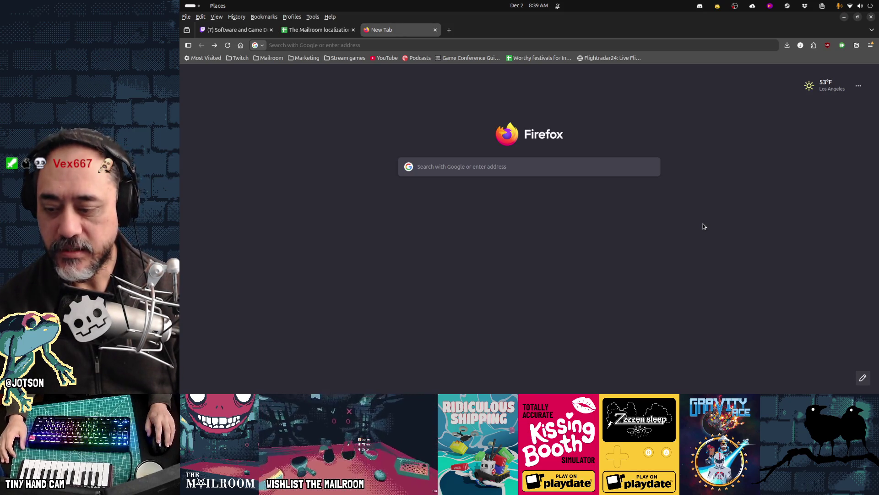
mouse_move(550, 390)
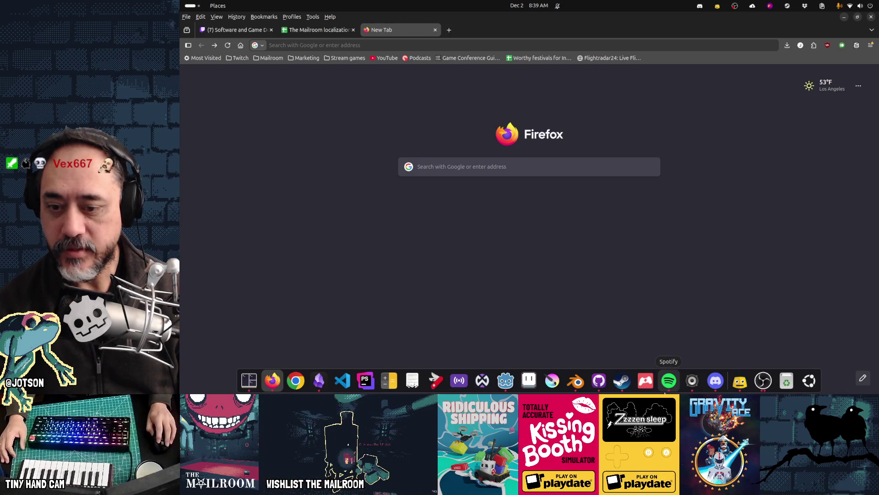
In Godot, visit the active_work_items matches in timeclock.gd, bellguy.gd and mailmanager.gd line 107.
click(505, 381)
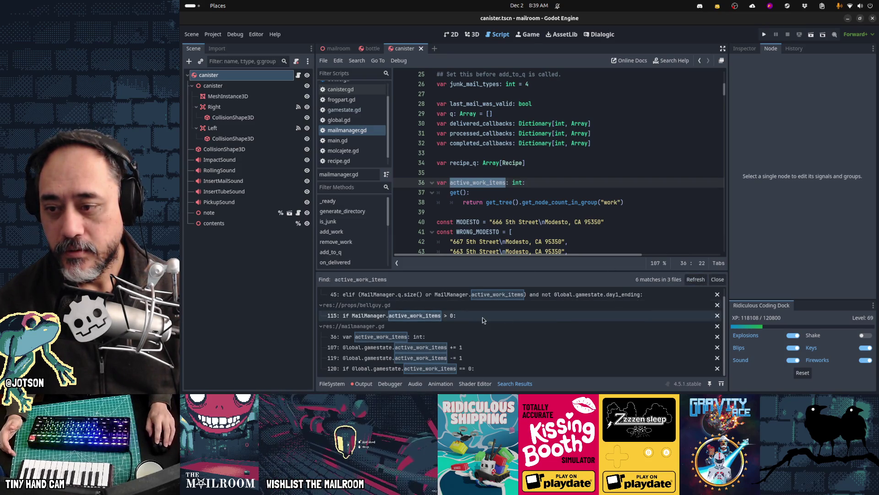
scroll(478, 319, up, 1)
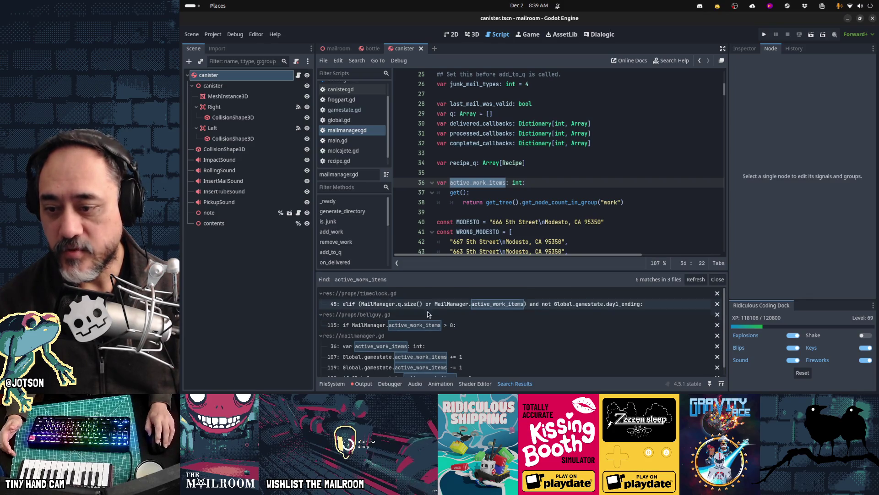
click(415, 306)
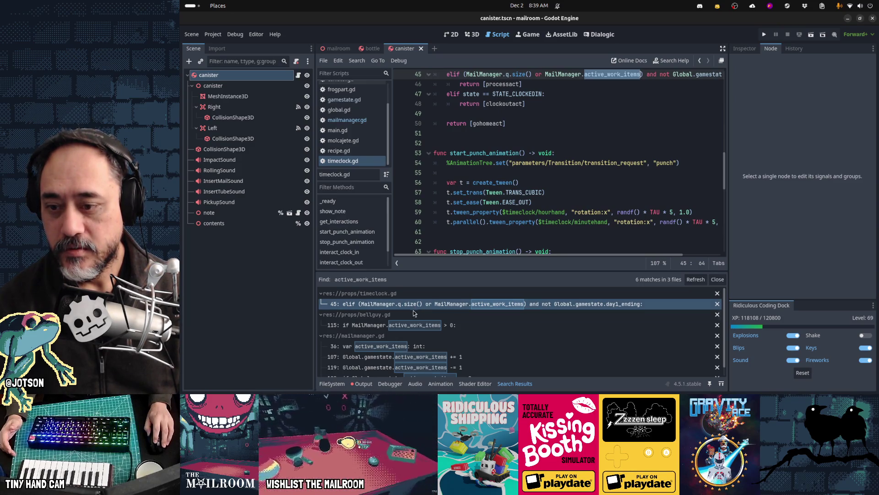
click(413, 325)
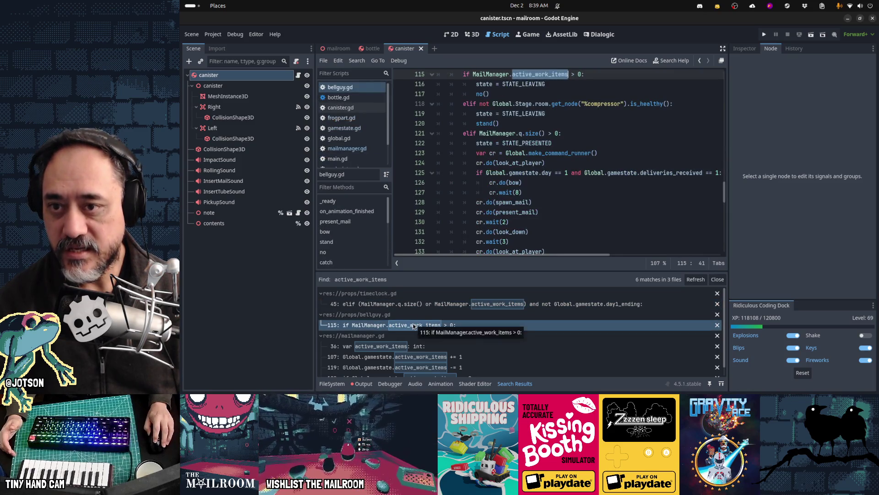
mouse_move(508, 162)
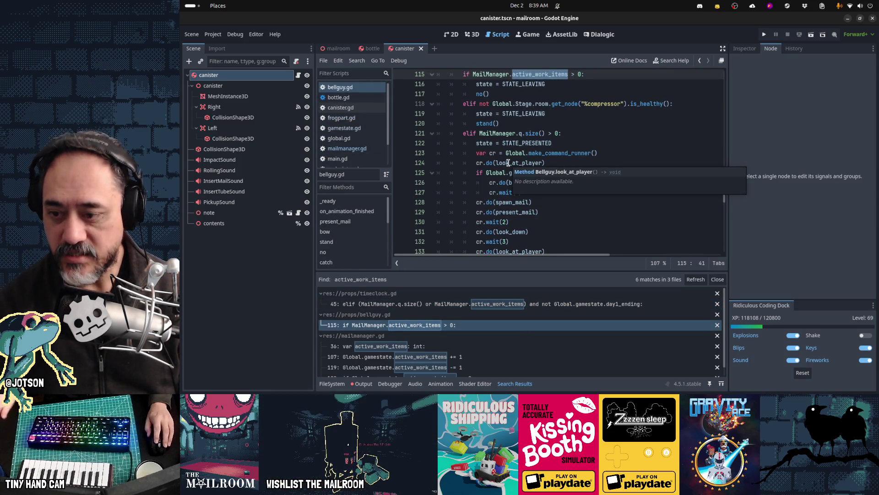
click(455, 358)
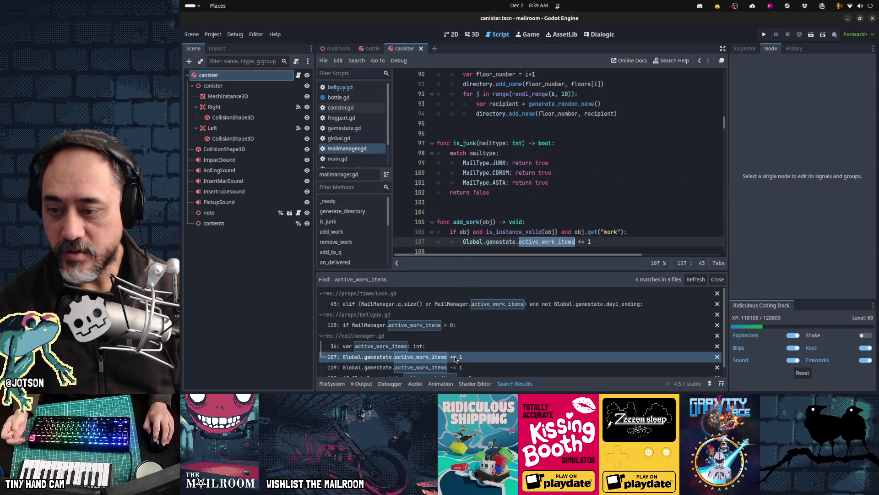
Replace the active_work_items increment on line 107 in add_work with pass.
scroll(598, 204, down, 2)
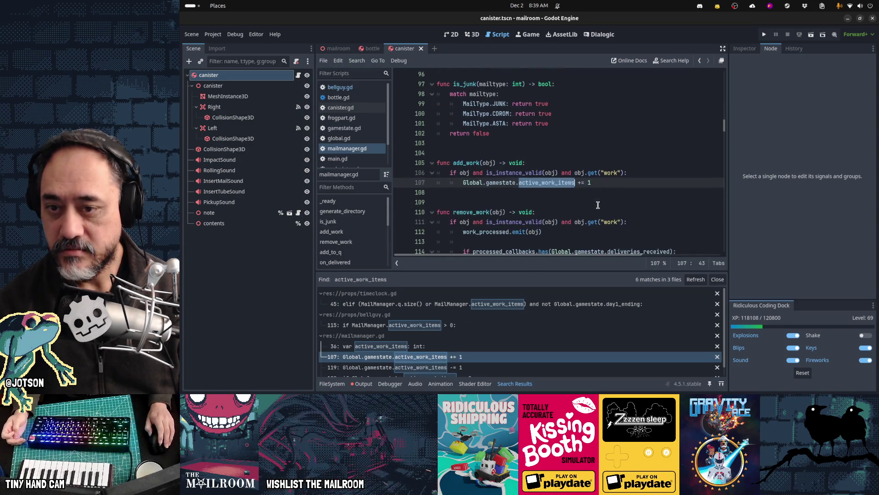
click(605, 183)
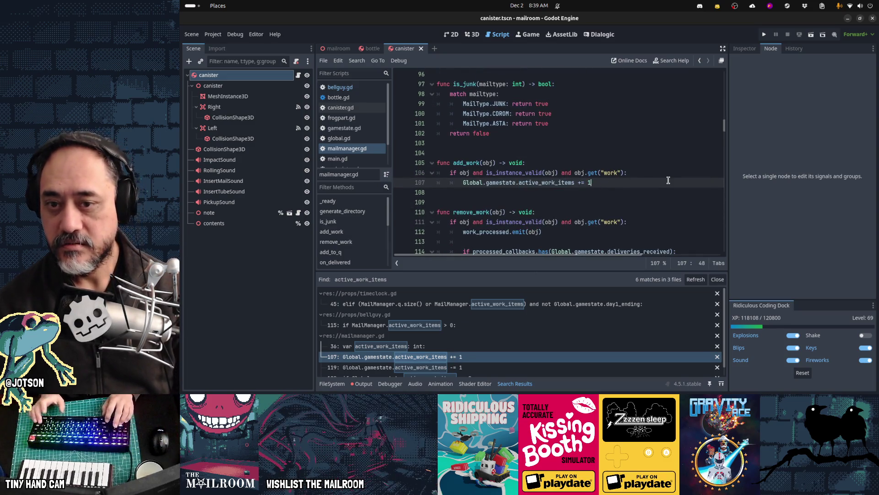
key(shift+Up)
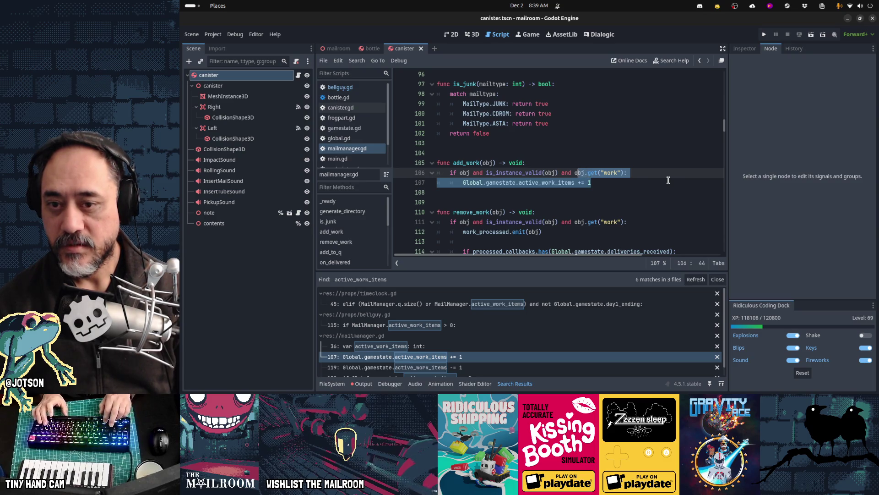
key(Down)
key(shift+Home)
text(pwe)
key(BackSpace)
key(BackSpace)
text(as)
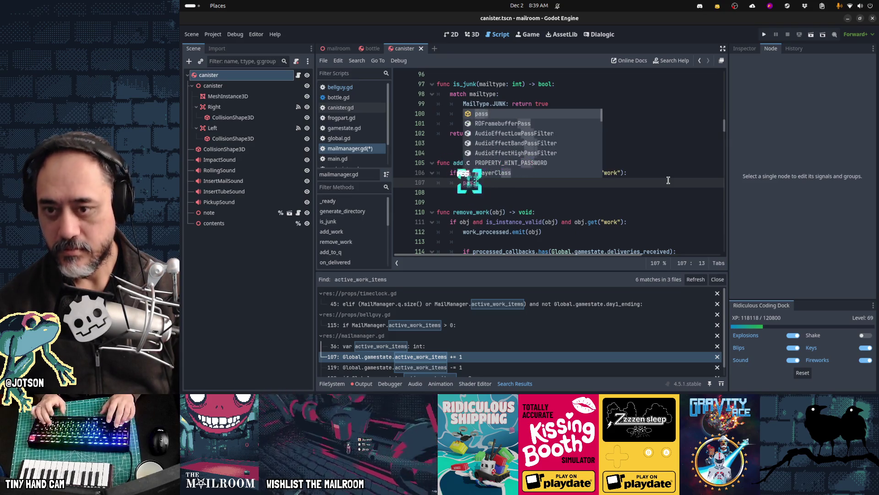
key(Return)
Delete the active_work_items decrement line in remove_work.
key(Down)
key(Down)
key(Down)
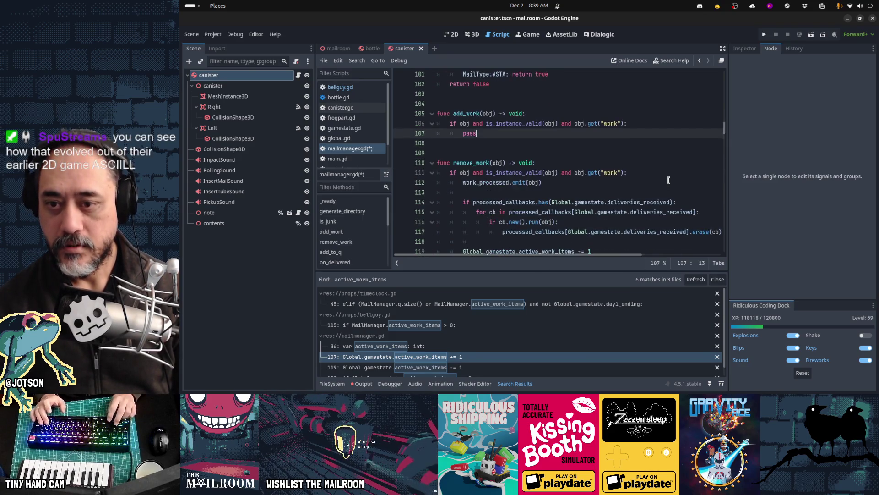
key(Down)
key(Down)
key(Down)
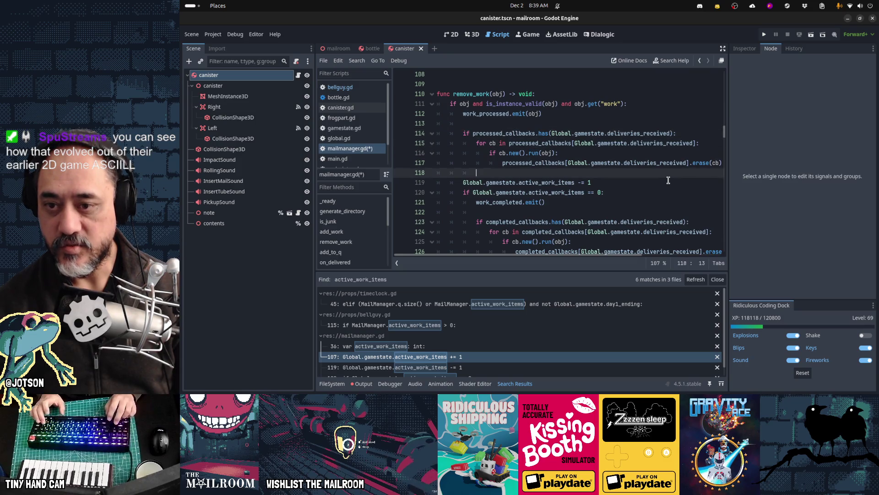
key(End)
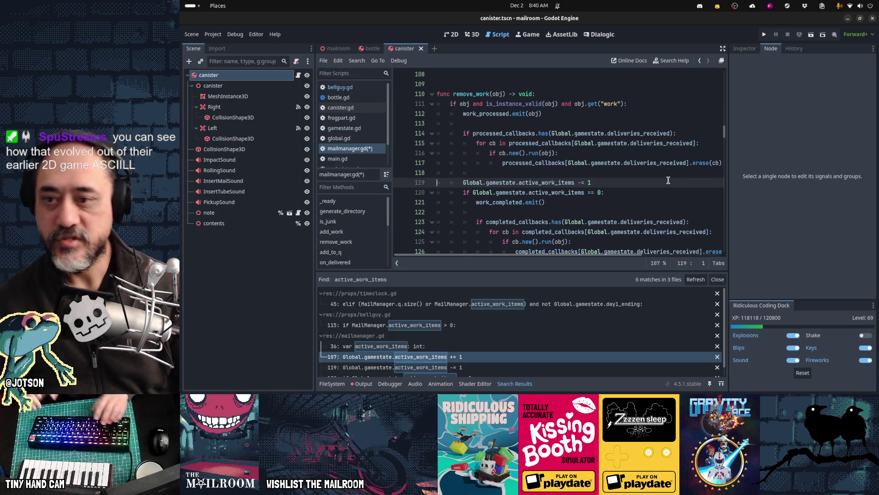
key(shift+Down)
key(Delete)
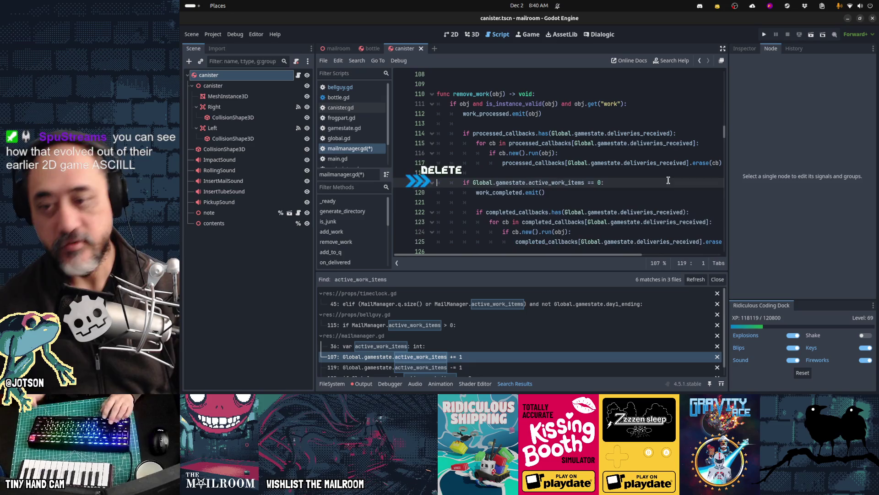
key(Down)
key(Down)
key(Down)
Save mailmanager.gd and refresh the active_work_items search results.
key(ctrl+s)
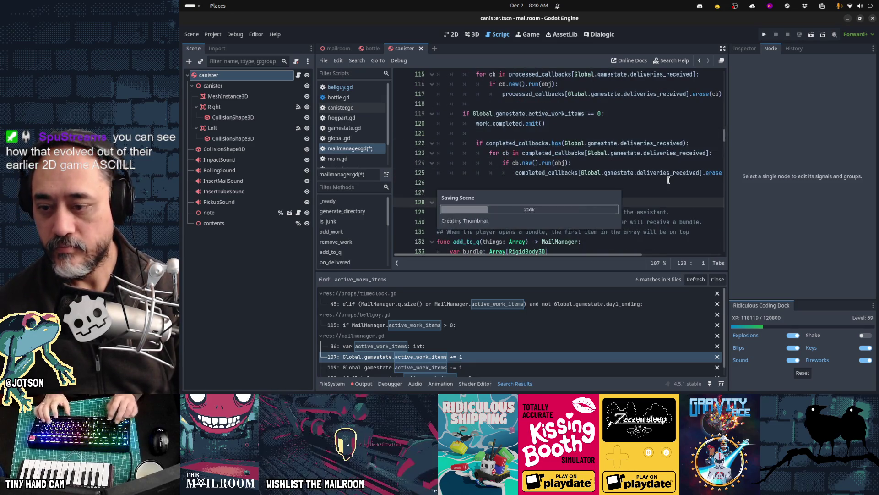
click(693, 279)
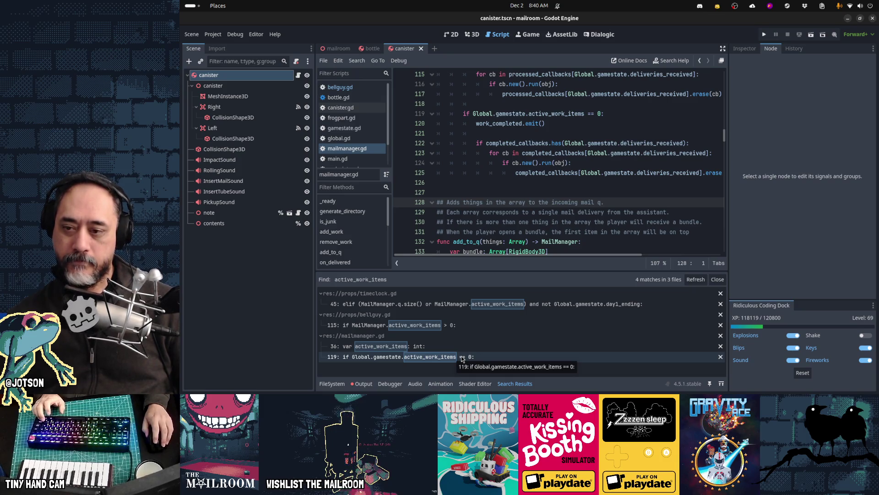
click(508, 154)
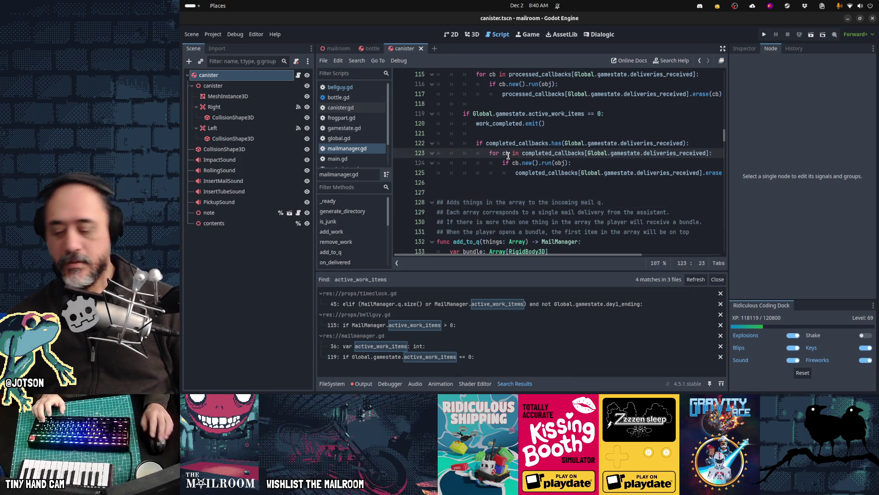
Search the project for 'var work', then cut 'var work := true' from mailbundle.gd and save.
key(ctrl+shift+f)
text(var work)
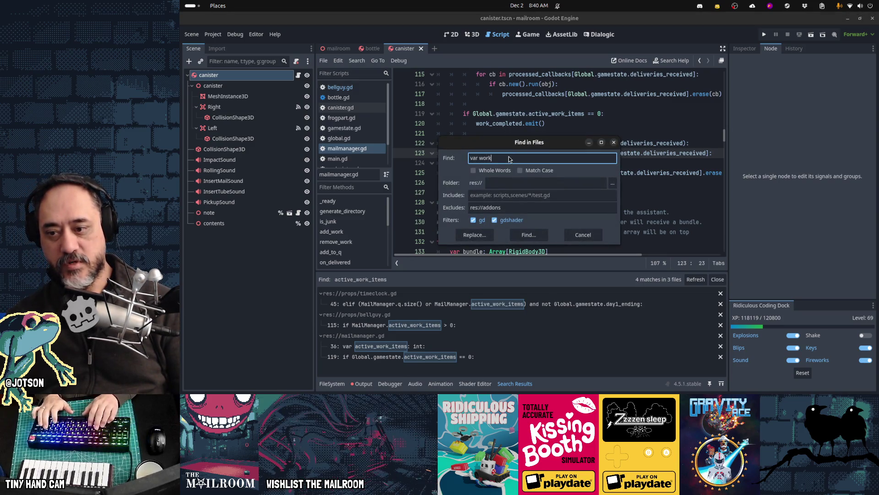
key(Return)
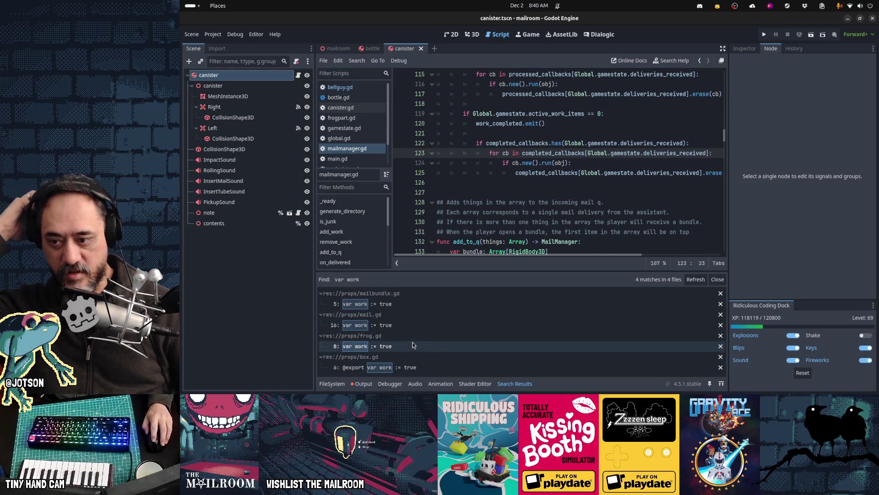
click(397, 307)
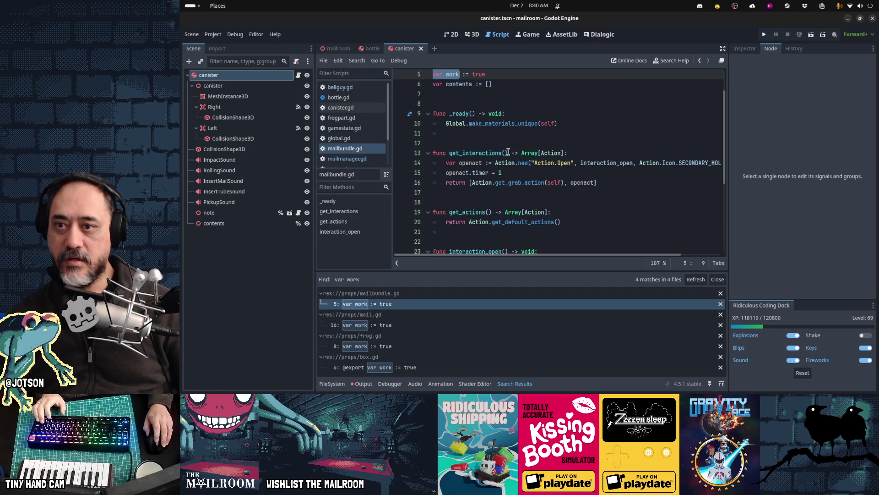
scroll(508, 152, up, 2)
key(ctrl+x)
key(ctrl+s)
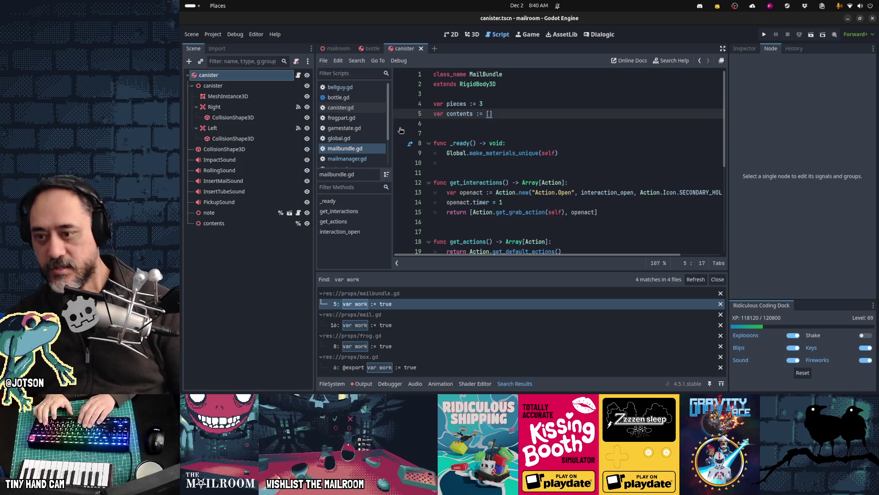
key(shift+alt+o)
Open mailbundle.tscn and start a new global group named work.
text(mailbundle)
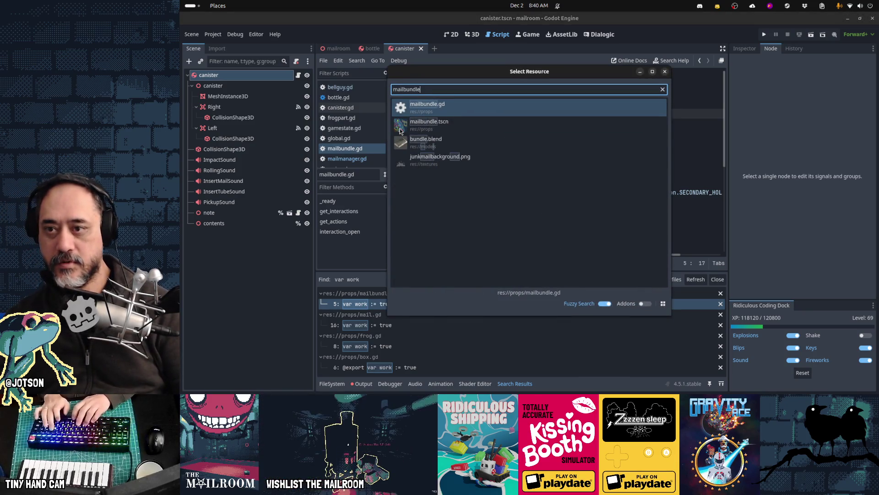
click(400, 130)
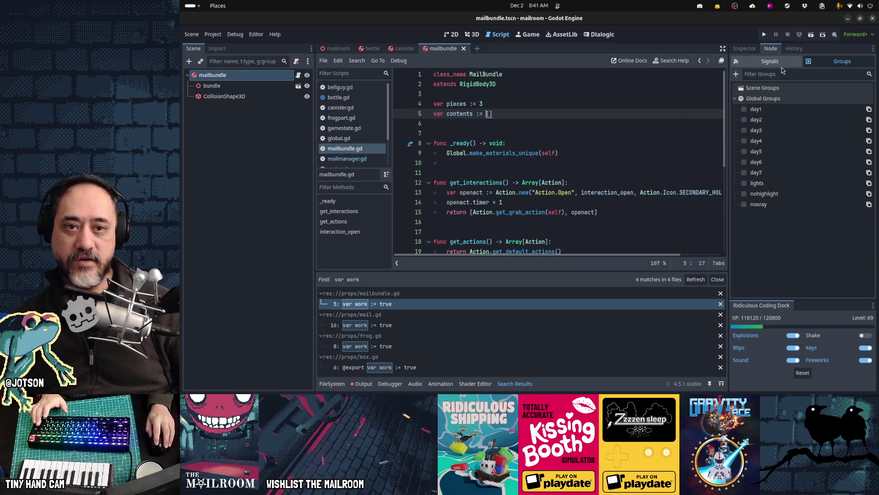
click(736, 74)
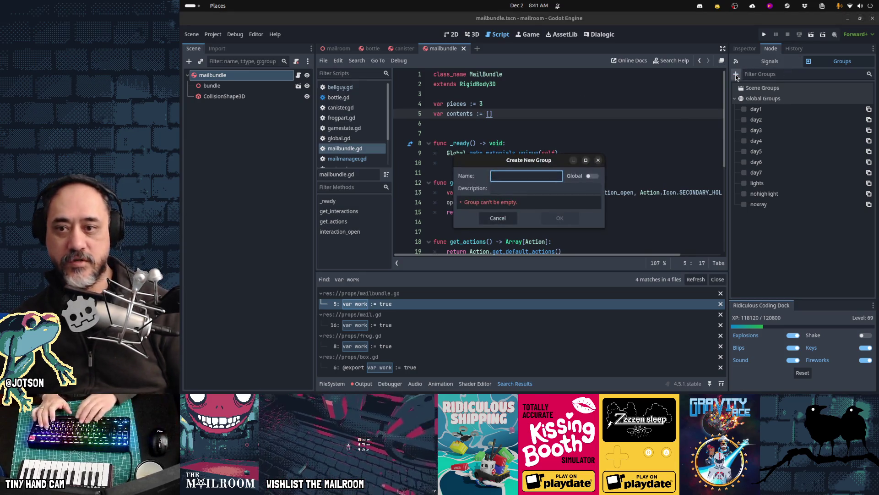
text(work)
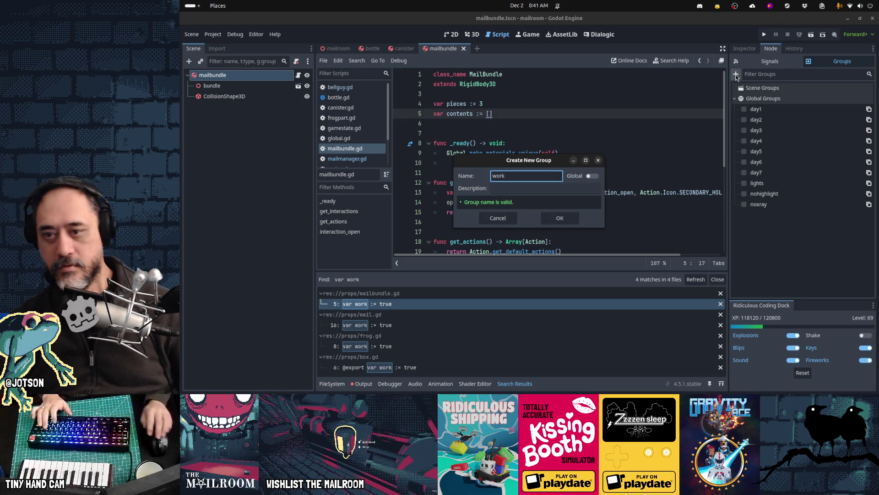
click(595, 176)
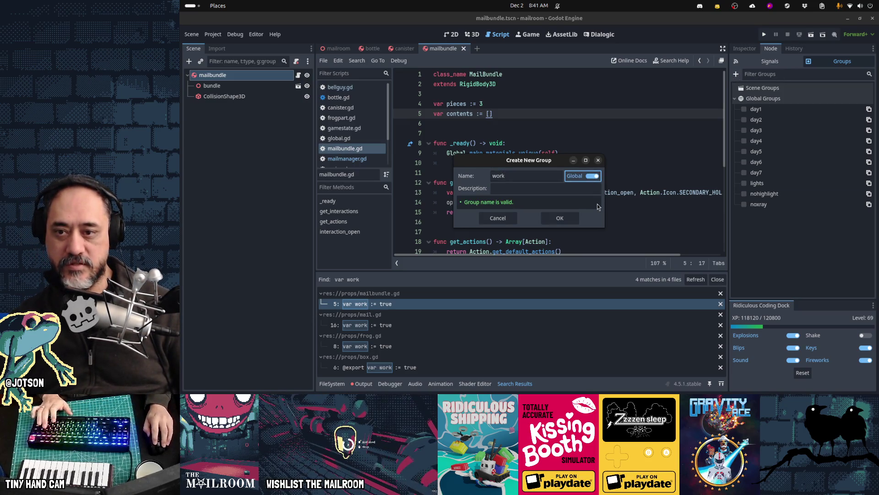
Add a description to the work group, create it, save the scene and refresh the var work search.
click(557, 189)
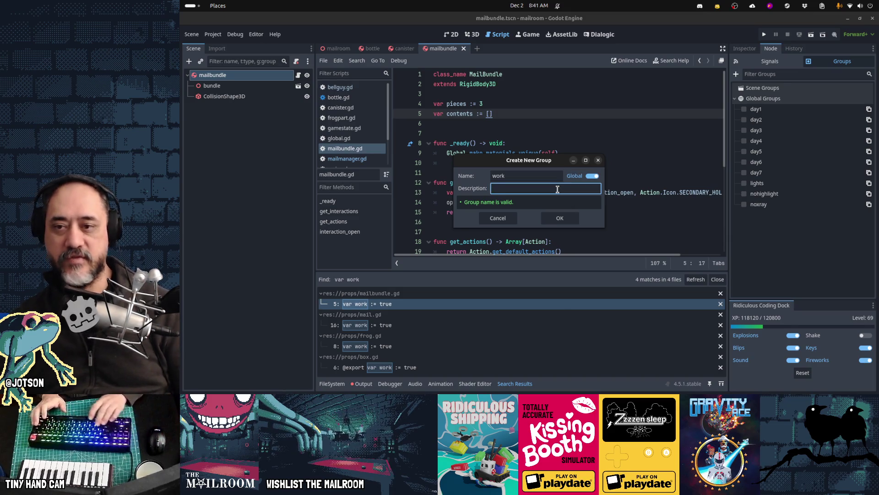
text(Represents a)
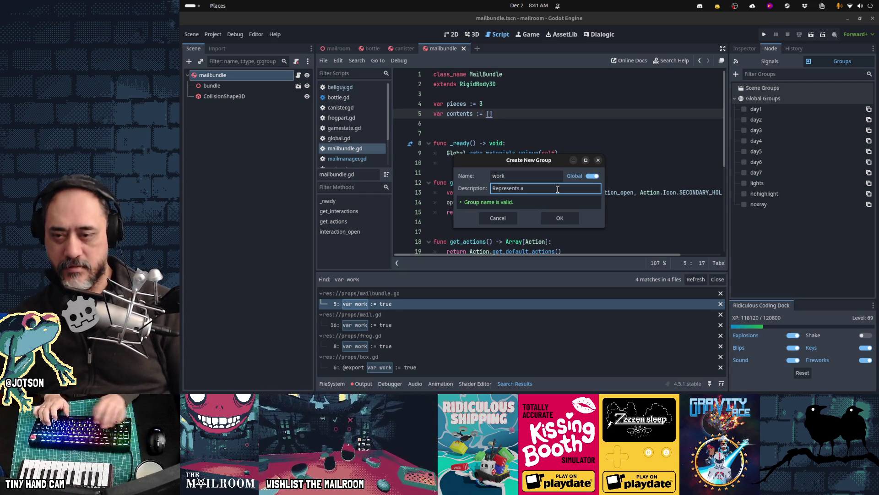
key(ctrl+a)
text(T)
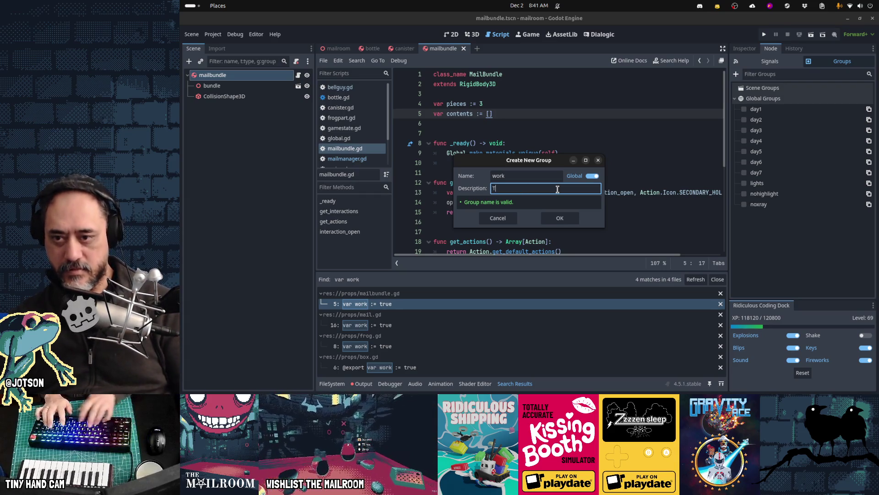
text(his is a work item)
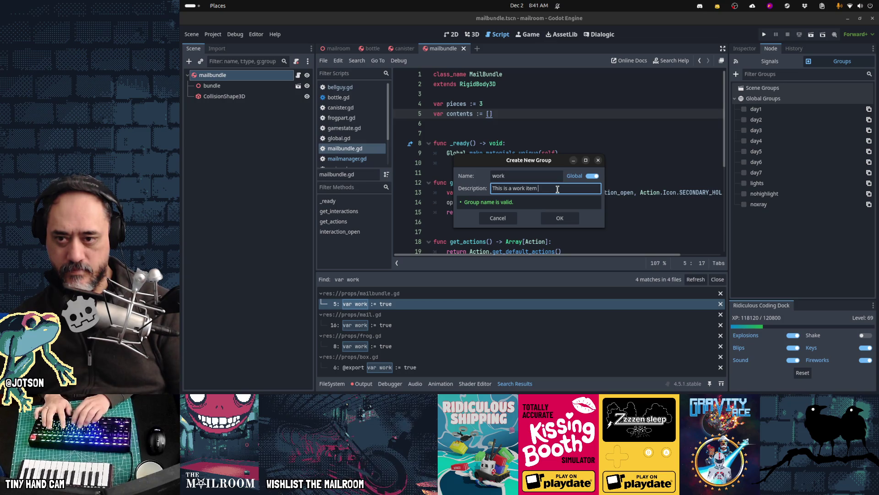
click(561, 218)
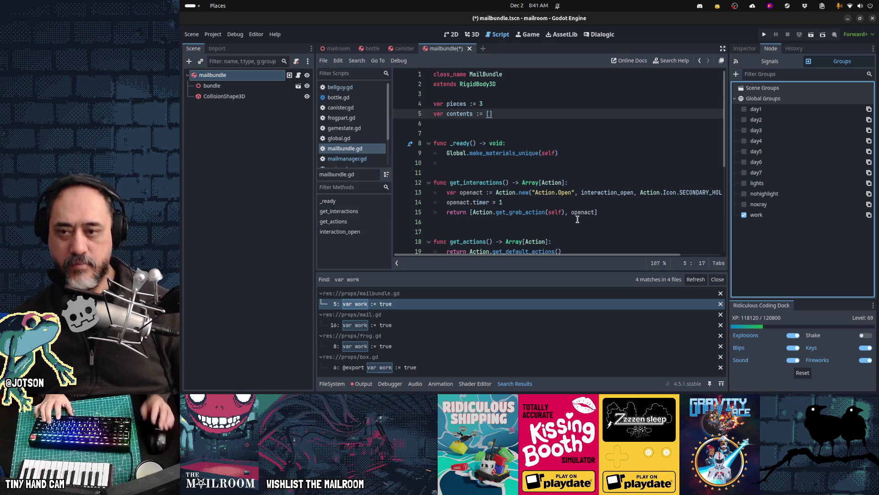
key(ctrl+s)
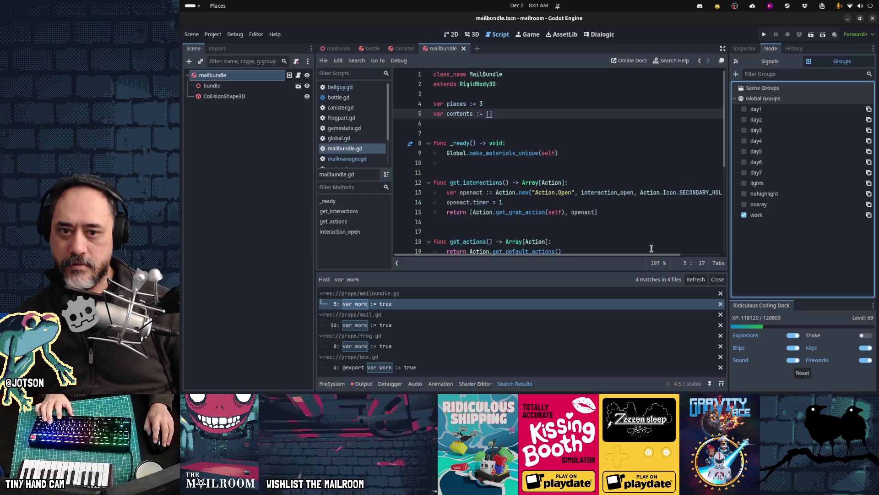
click(696, 279)
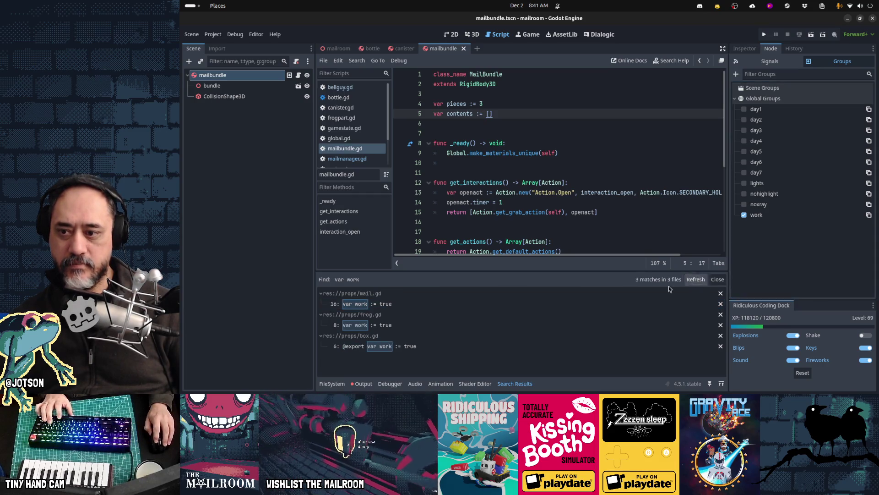
Delete the var work := true line from mail.gd and save the script.
click(393, 304)
click(530, 75)
key(BackSpace)
key(BackSpace)
key(BackSpace)
key(ctrl+s)
Open the mail1, mail2 and mail3 scenes via Quick Open.
key(shift+alt+o)
text(mail)
key(Down)
key(Down)
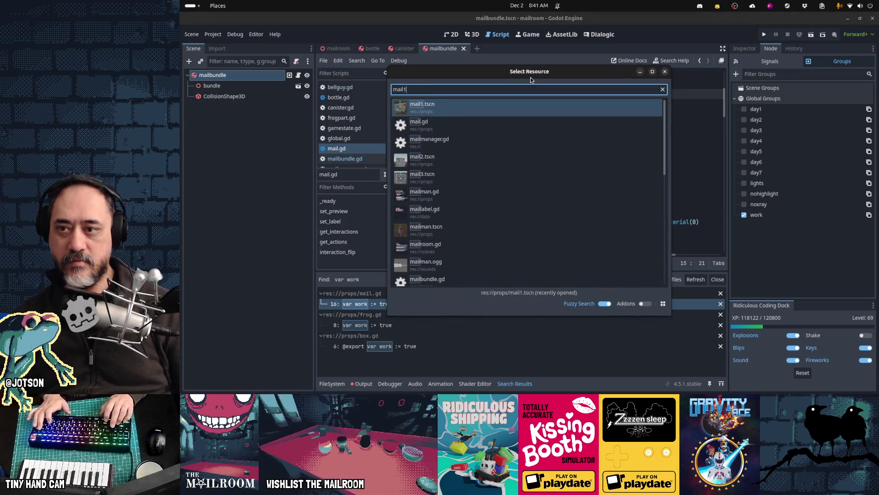
key(Return)
key(shift+alt+o)
text(mail2)
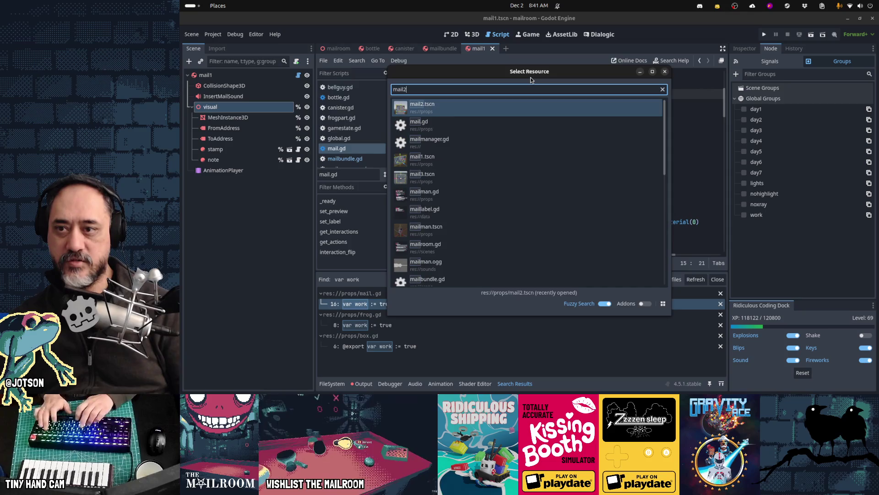
key(Return)
key(shift+alt+o)
text(mail3)
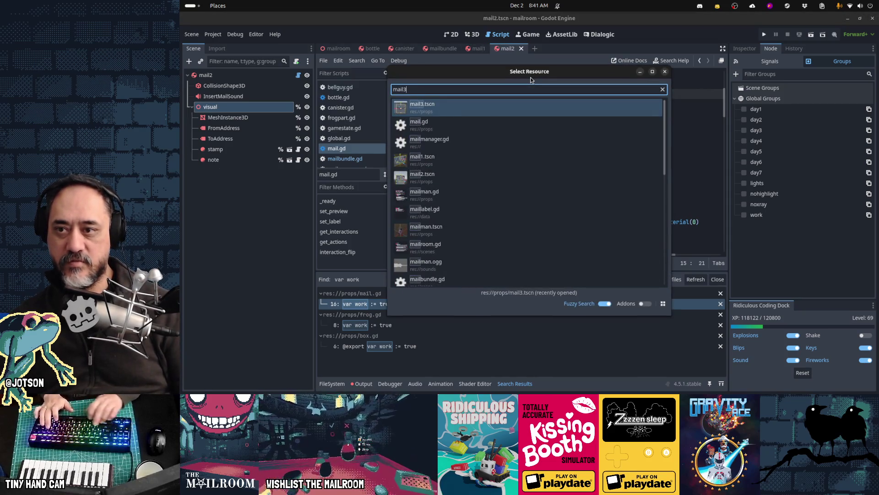
key(Return)
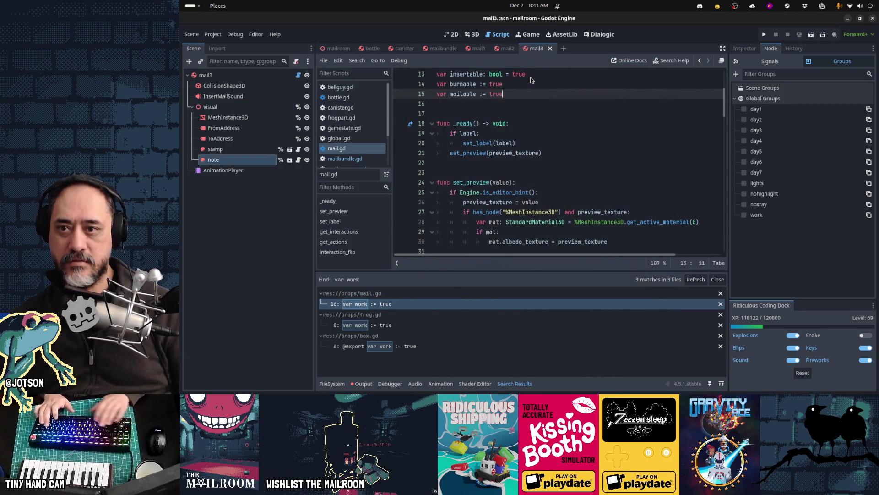
Open the labreportmail scene.
key(shift+alt+o)
text(labre)
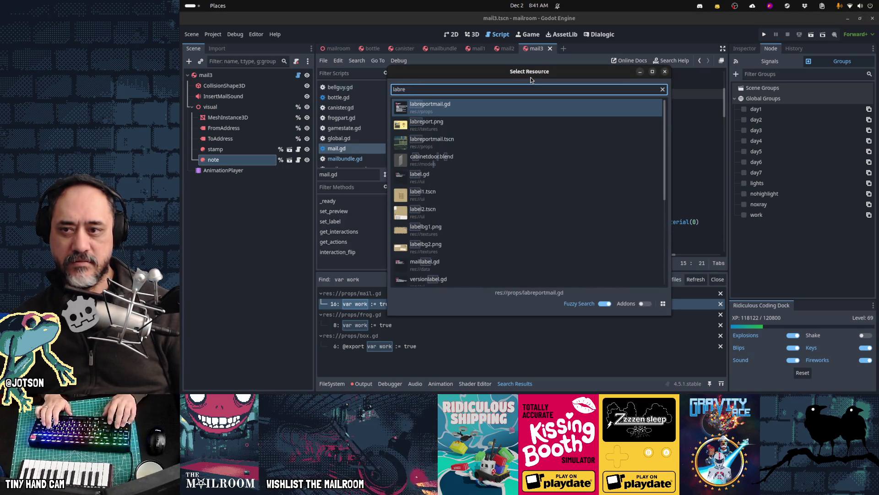
key(Down)
key(Down)
key(Return)
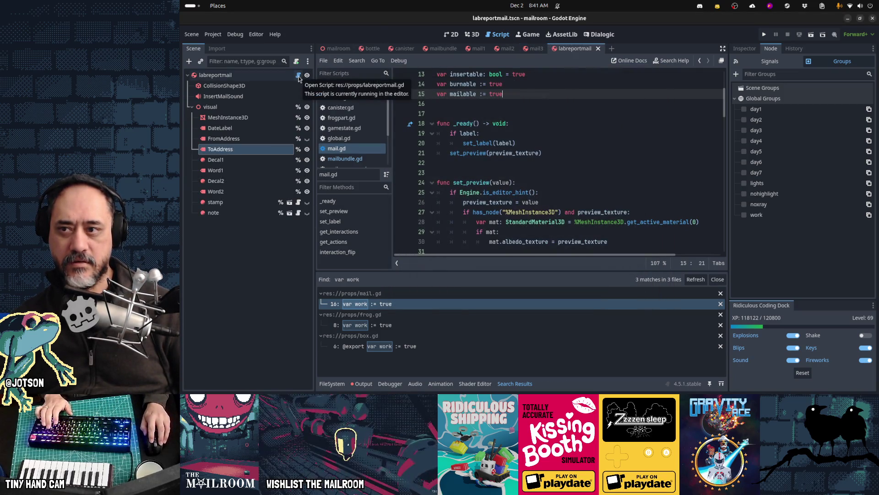
scroll(508, 90, up, 4)
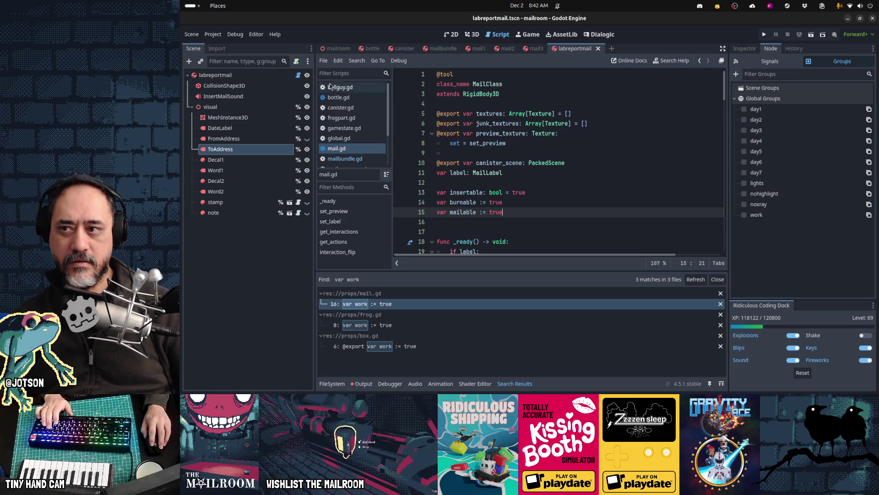
Search all project files for 'extends MailClass' from the labreportmail script.
click(299, 76)
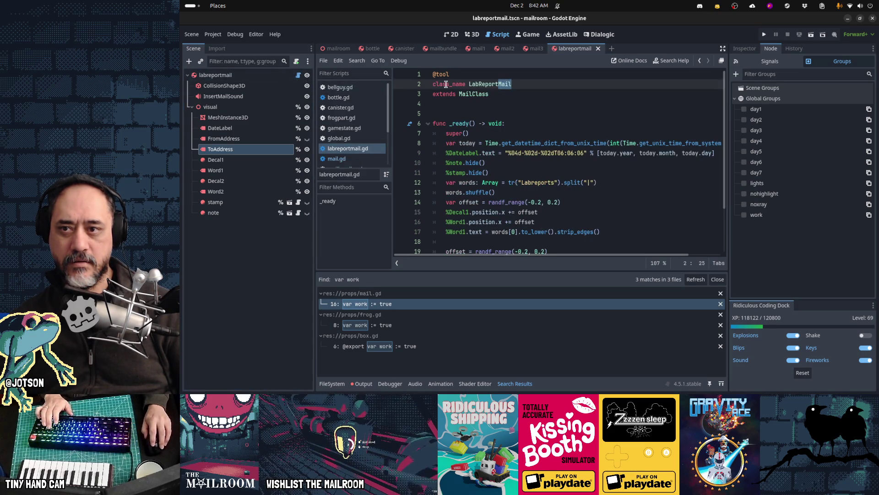
double_click(464, 93)
key(ctrl+shift+f)
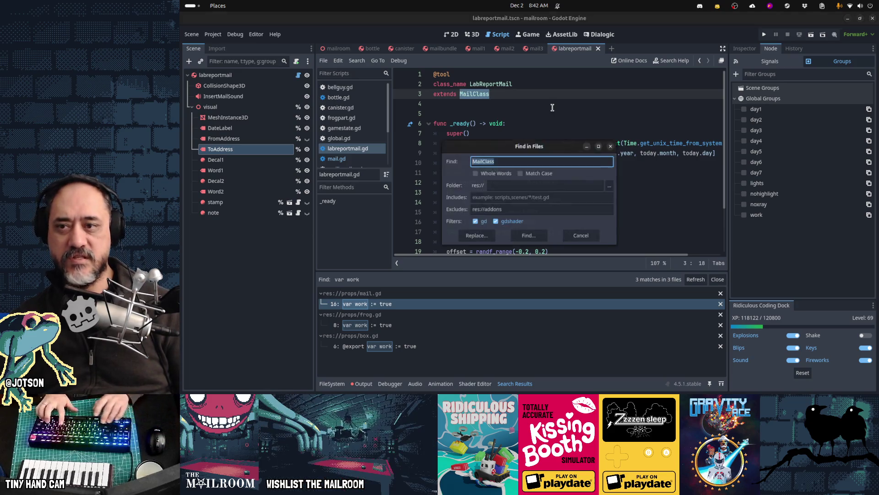
text(extends)
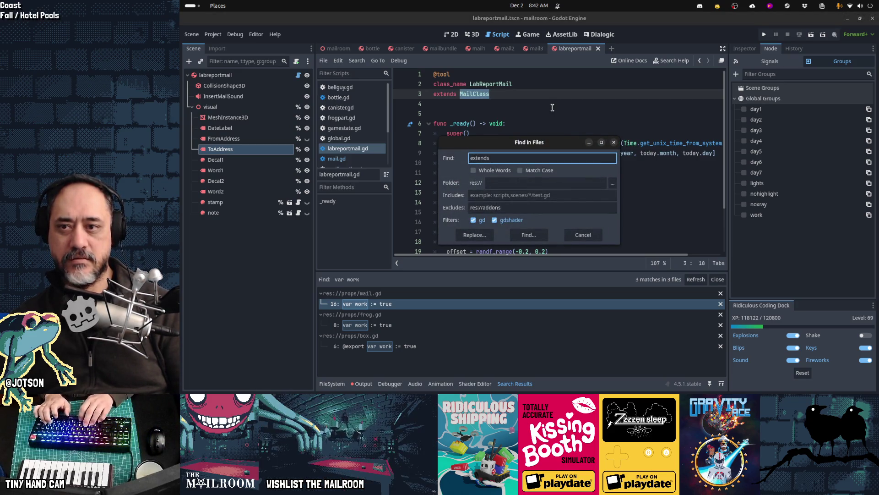
text( MailClass)
key(Return)
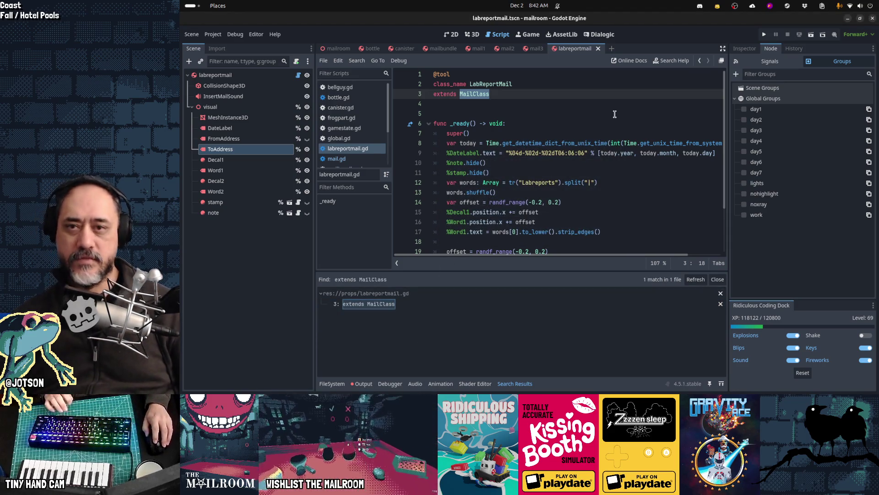
Add the mail1 and mail2 scene roots to the work group and save both.
click(479, 49)
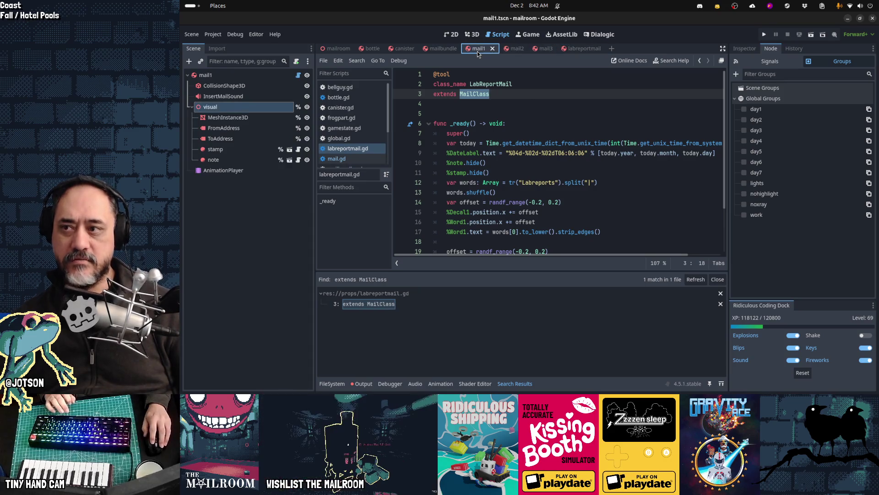
click(231, 76)
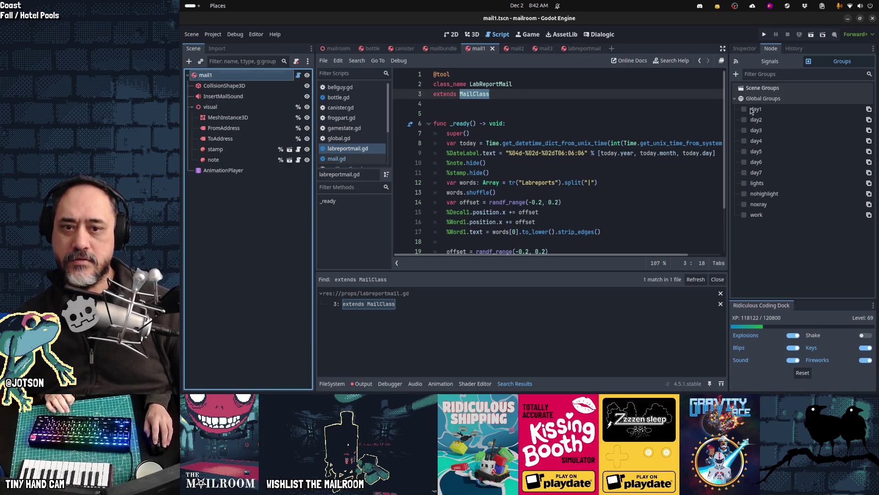
click(742, 215)
key(ctrl+s)
click(515, 49)
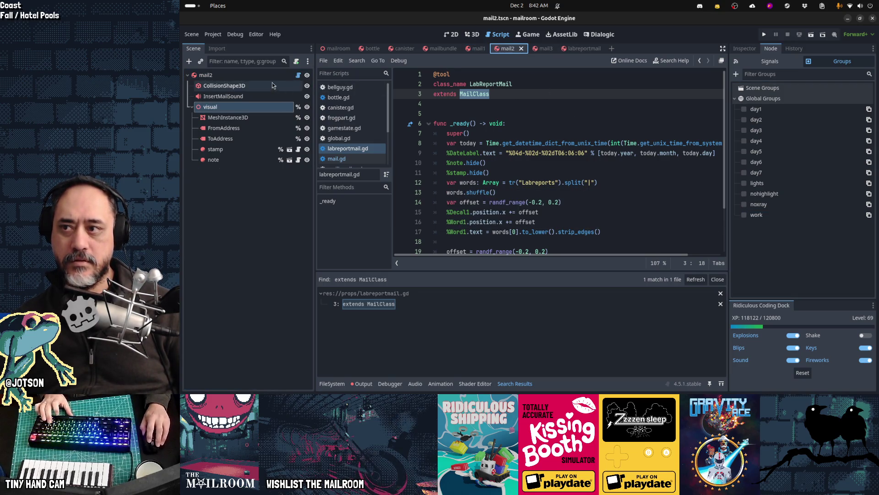
click(743, 214)
key(ctrl+s)
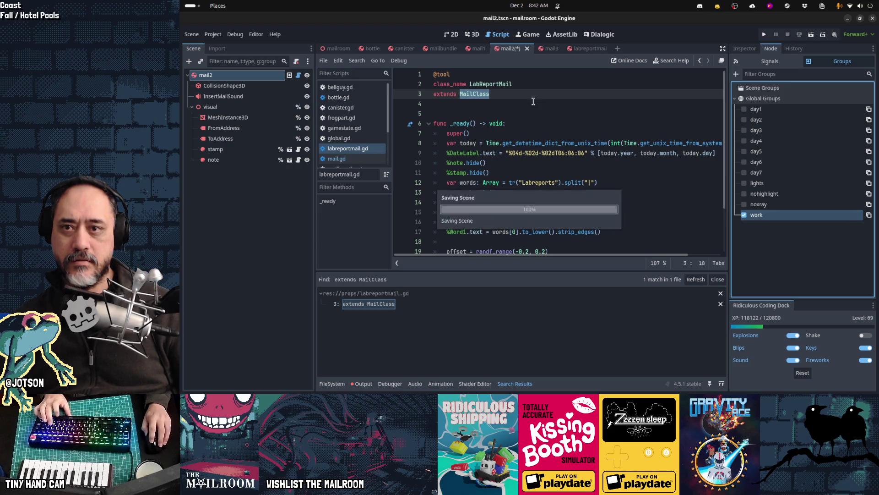
Add the mail3 and labreportmail scene roots to the work group and save both.
click(545, 49)
click(205, 75)
click(744, 215)
key(ctrl+s)
click(588, 48)
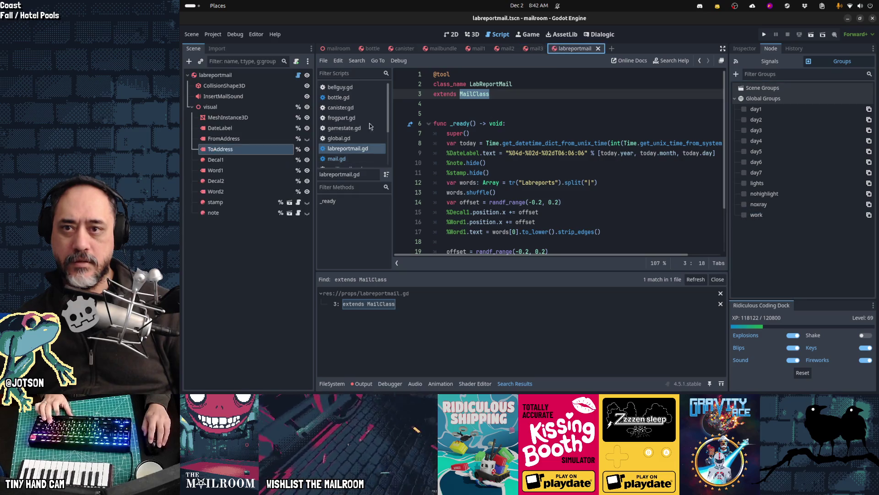
click(743, 214)
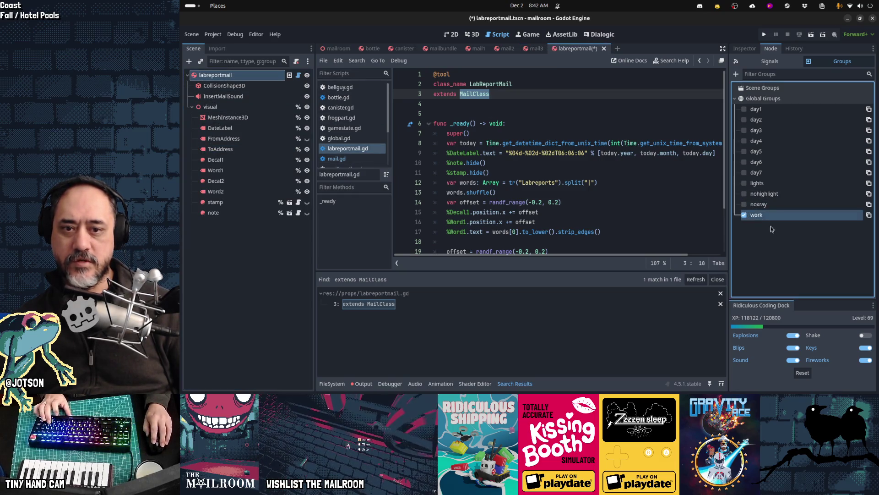
key(ctrl+s)
Close the mail1 and labreportmail scene tabs.
middle_click(482, 49)
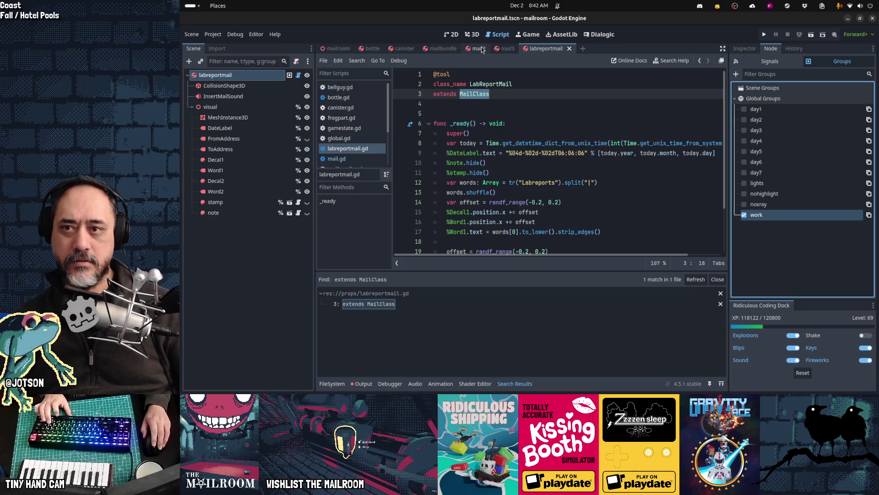
middle_click(482, 48)
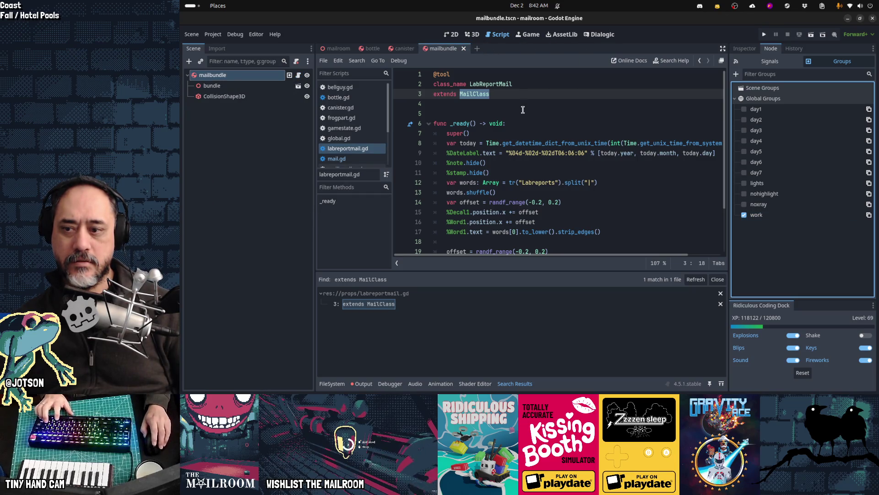
key(ctrl+shift+f)
text(var work)
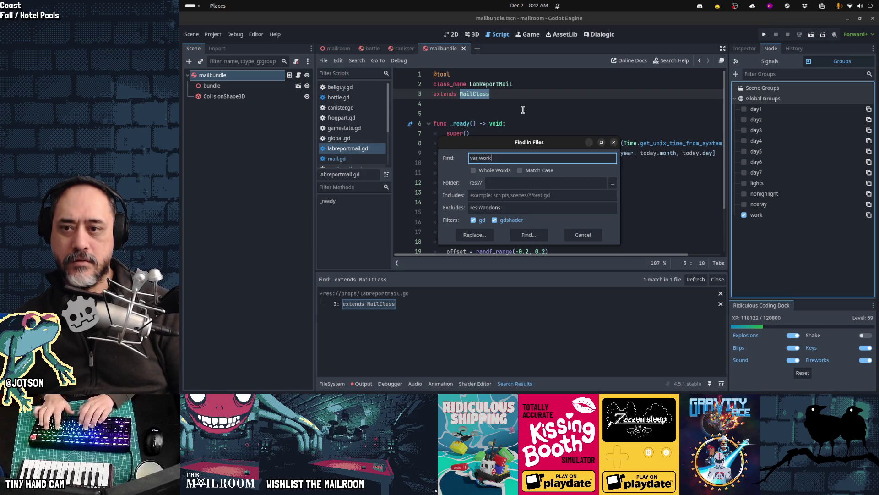
Find 'var work' in the project and cut that line out of frog.gd.
key(Return)
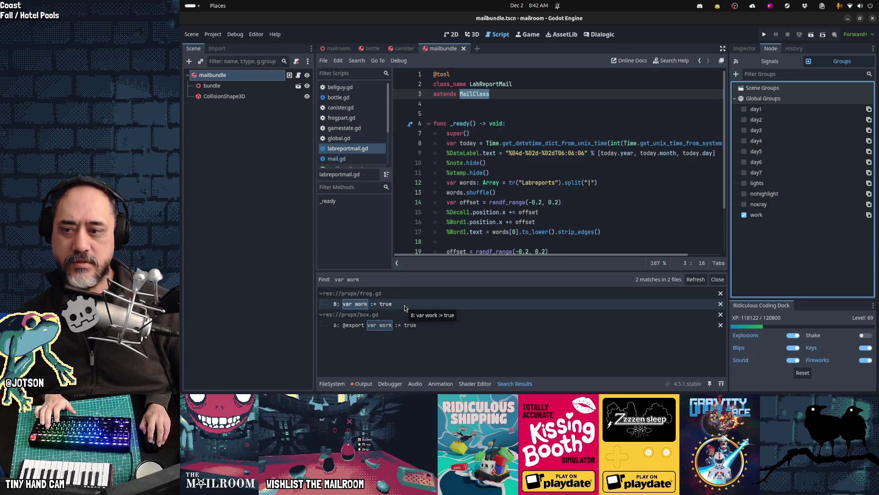
click(405, 304)
scroll(519, 142, up, 2)
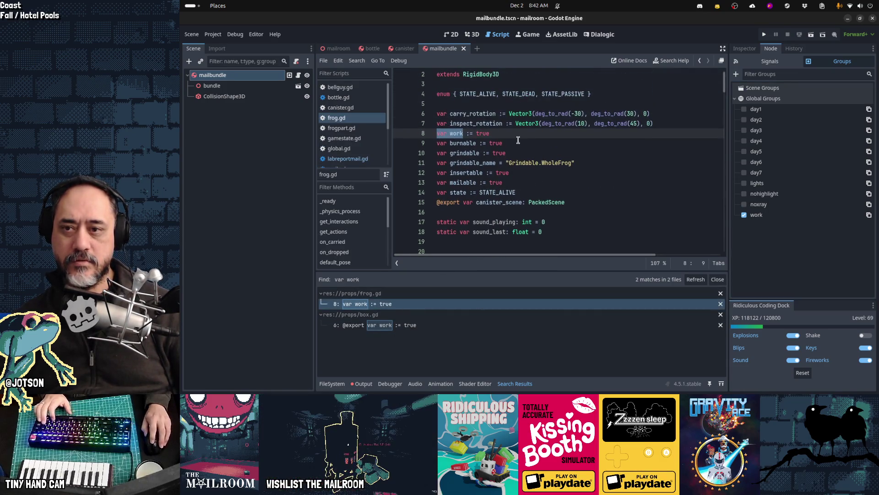
key(ctrl+x)
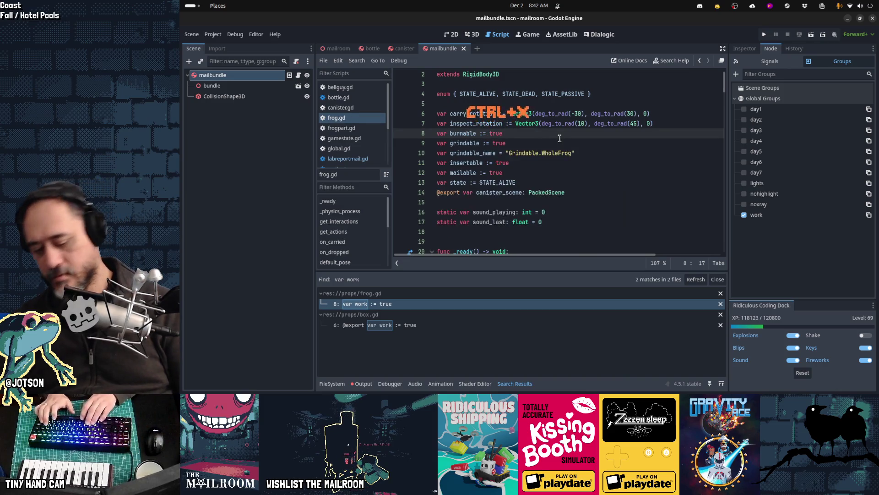
key(shift+alt+o)
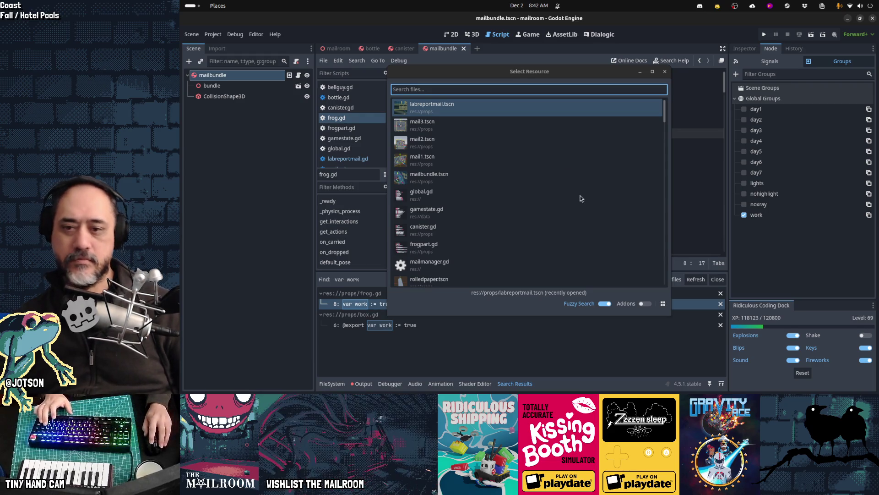
key(Escape)
click(607, 150)
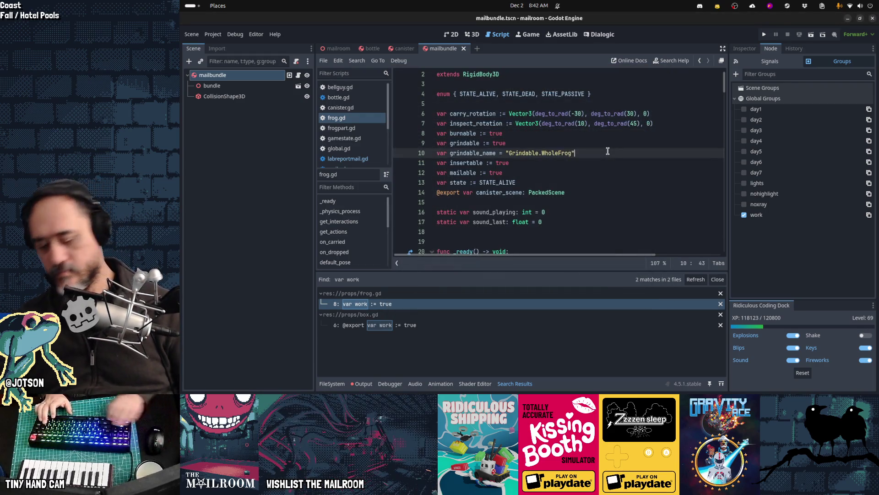
Open frog.tscn and add its root node to the work group.
key(shift+alt+o)
text(frog)
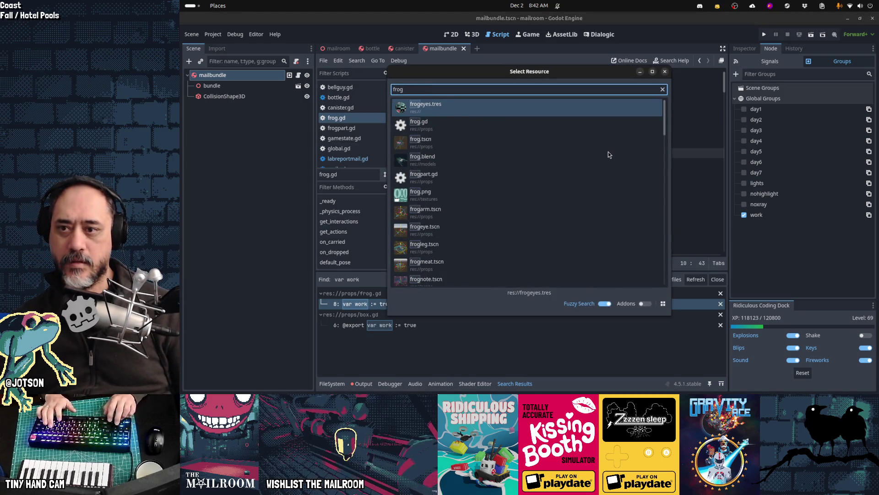
key(Down)
key(Down)
key(Return)
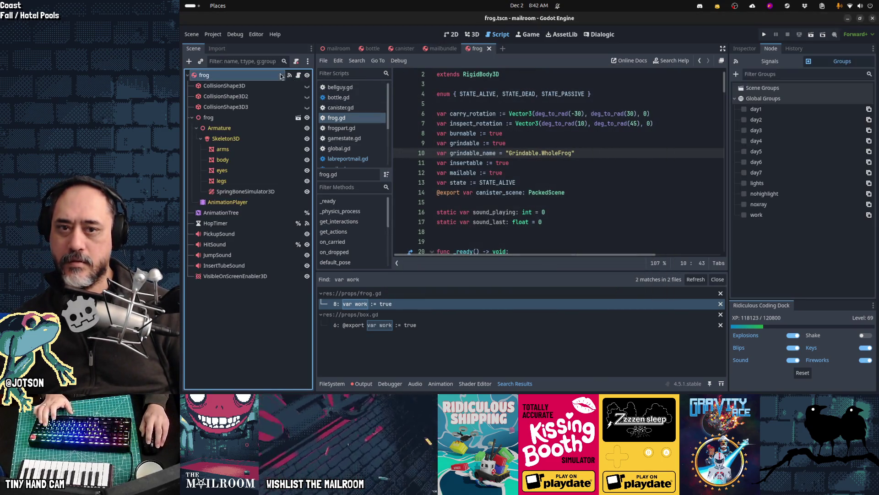
click(744, 215)
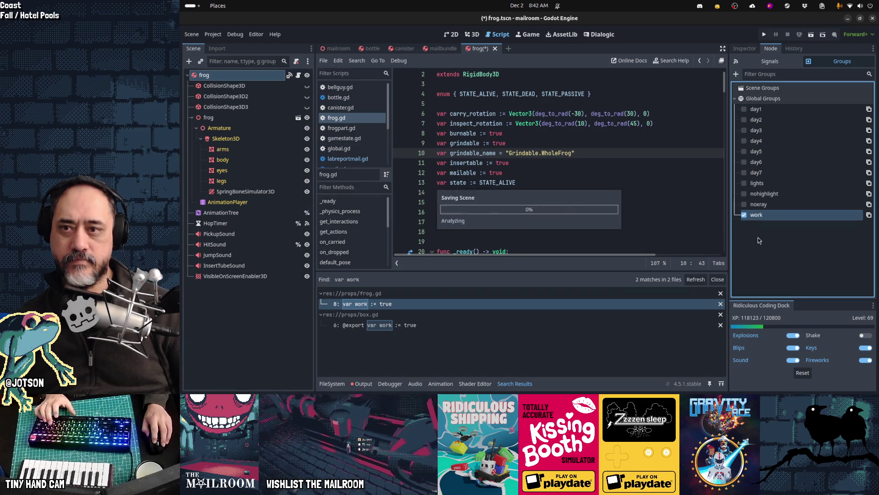
click(576, 142)
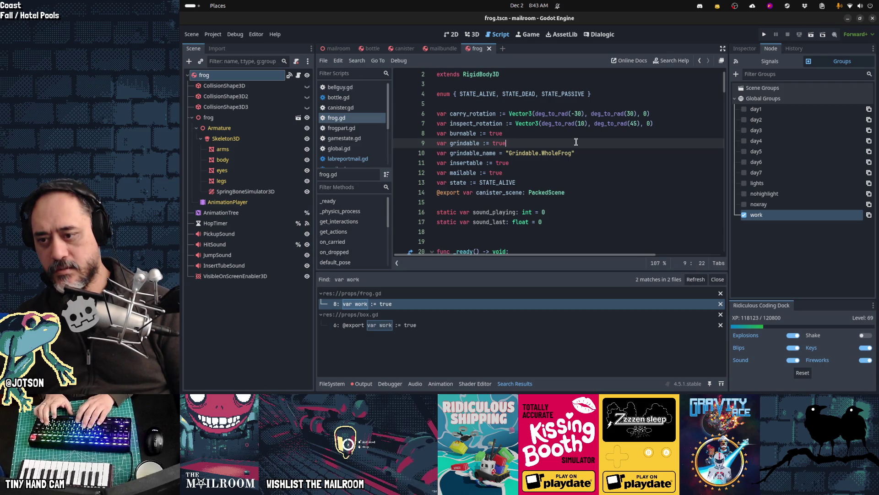
key(shift+alt+o)
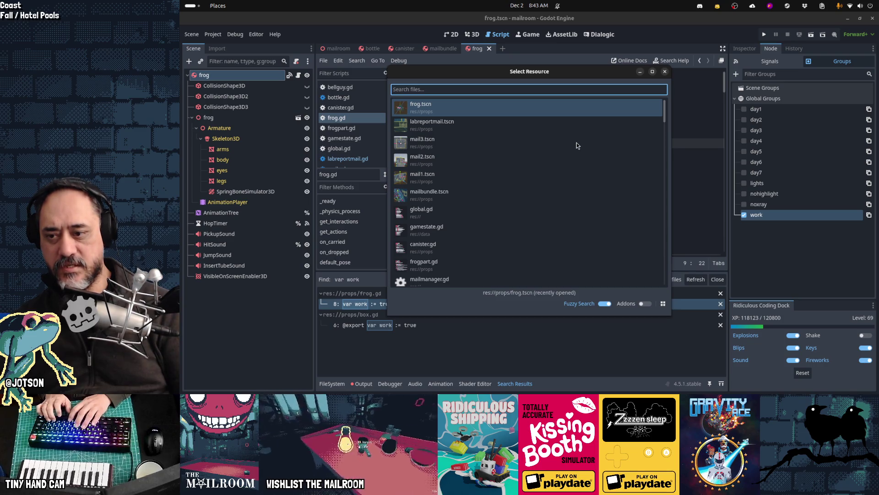
Open the day1box scene from the box .tscn Quick Open results.
text(box)
key(Escape)
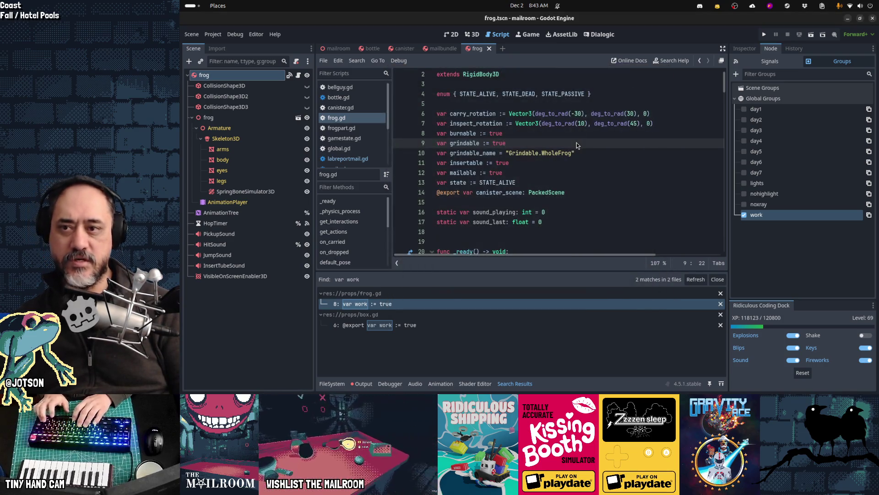
key(ctrl+shift+f)
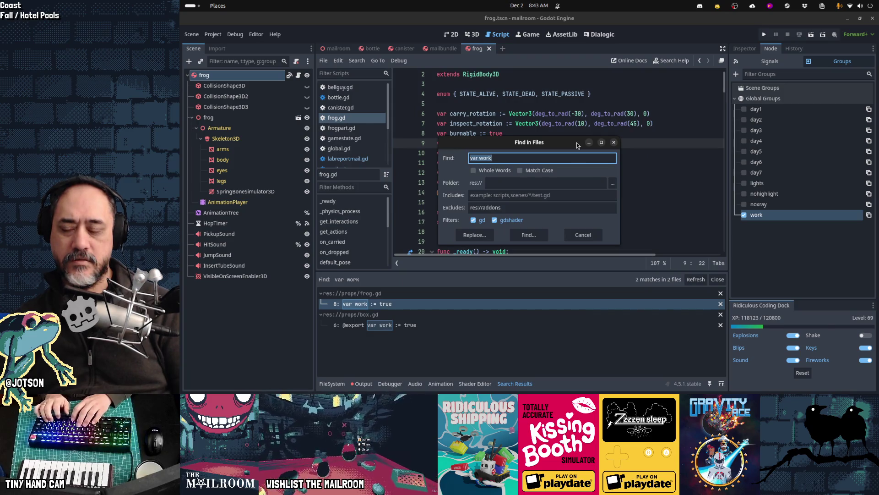
key(Escape)
key(shift+alt+o)
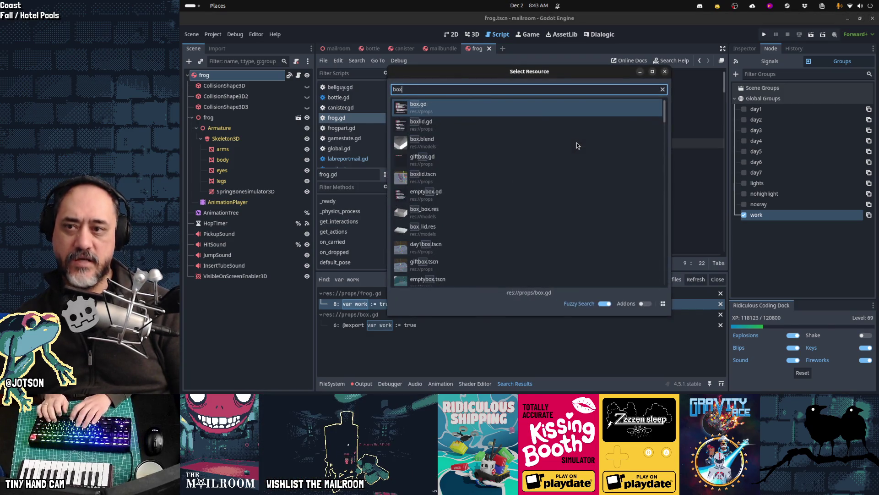
key(Down)
key(Down)
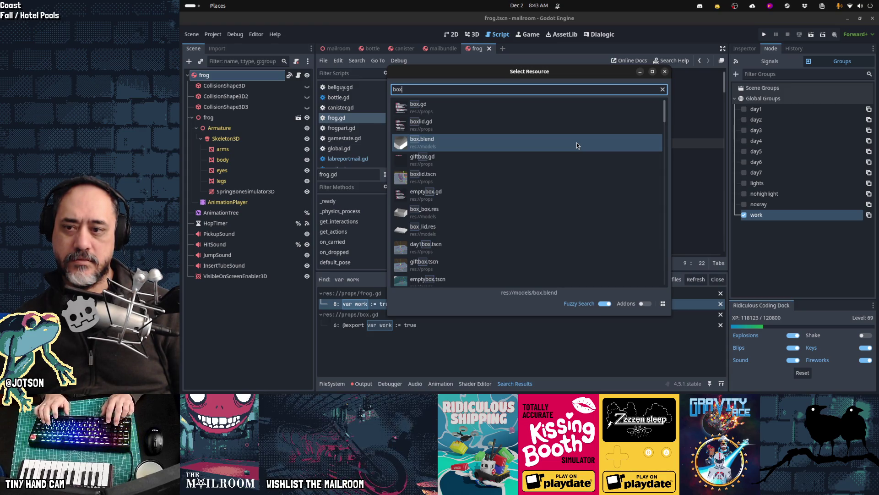
key(Down)
key(Down)
key(Down)
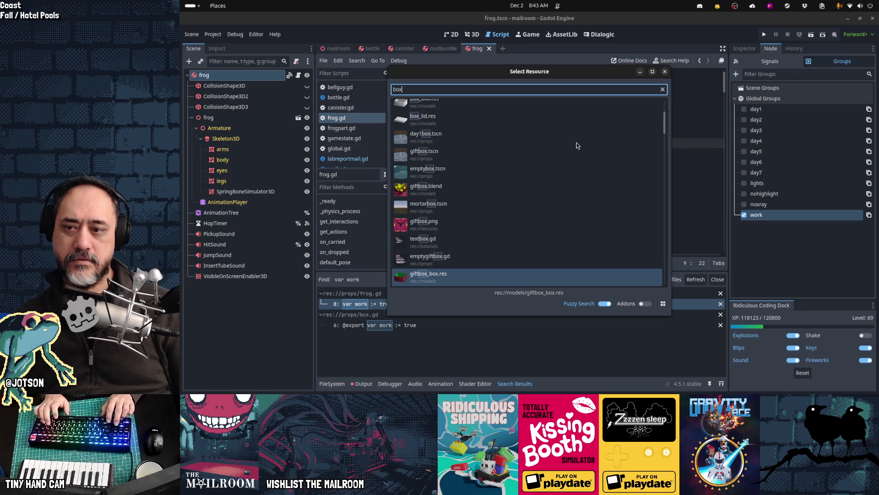
key(Down)
key(Down)
key(Down)
text(.tsc)
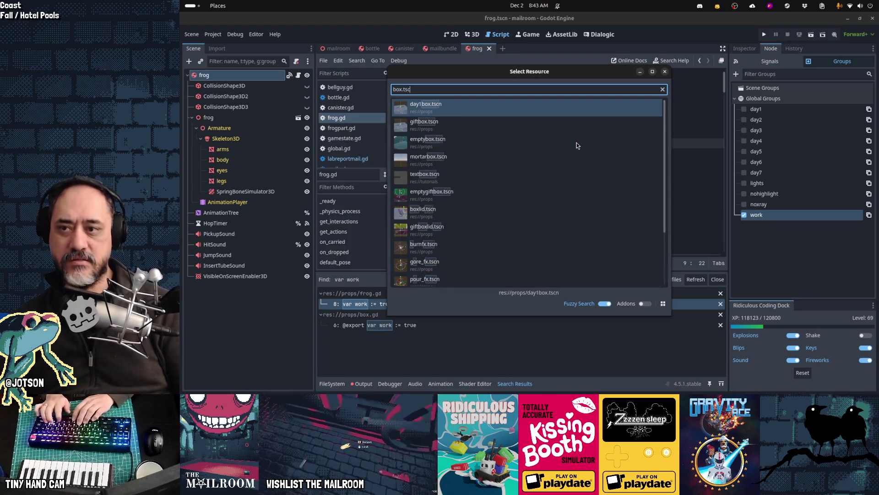
text(n)
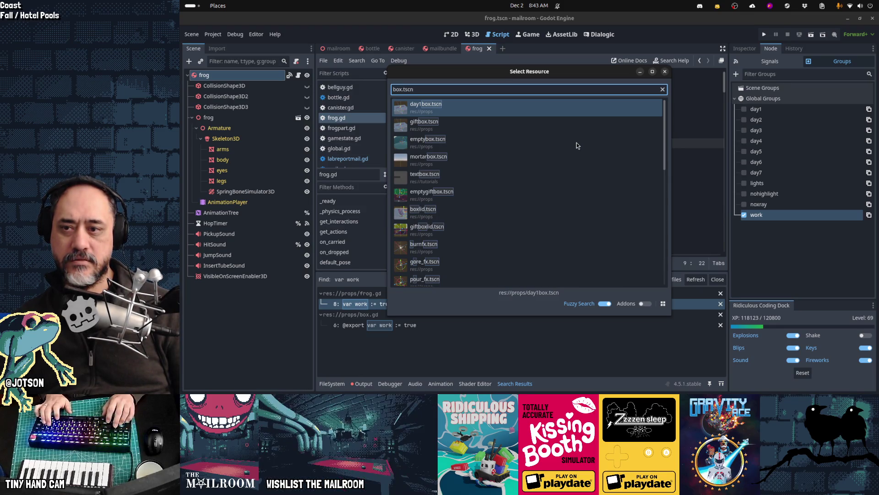
key(Return)
Open the giftbox scene.
key(alt+shift+o)
text(giftbox)
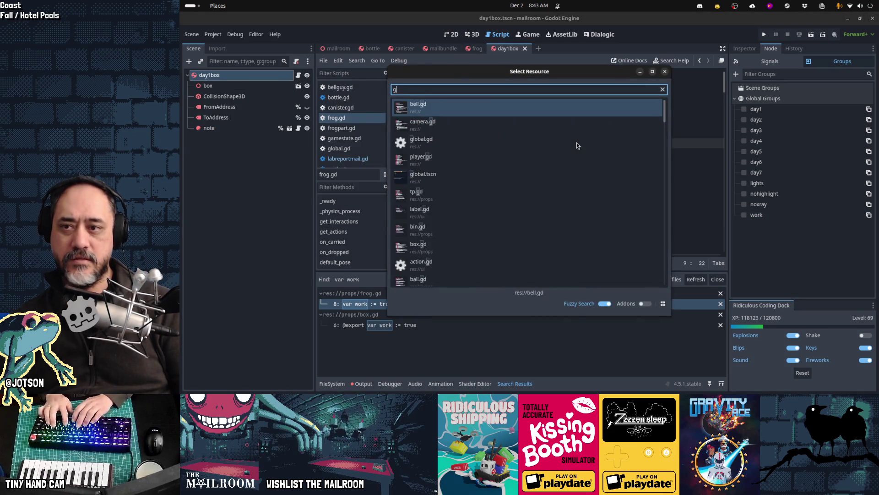
key(Down)
key(Return)
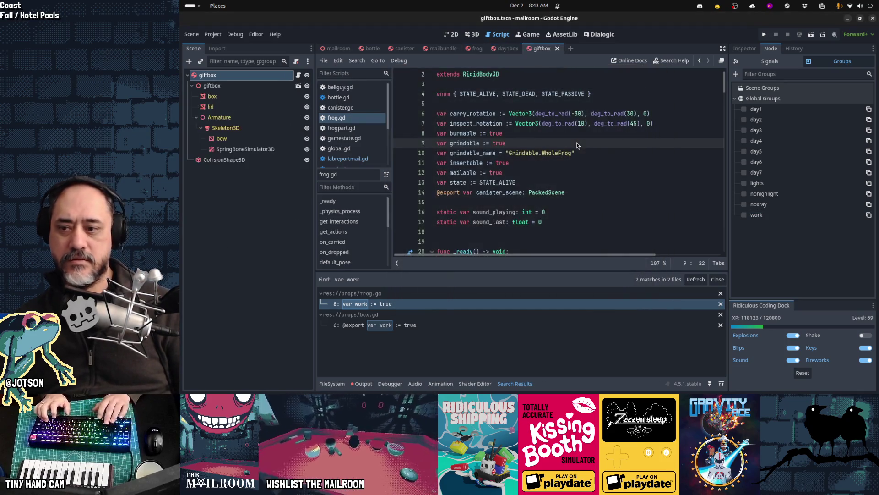
Search all project files for 'extends box'.
key(ctrl+shift+f)
text(extends box)
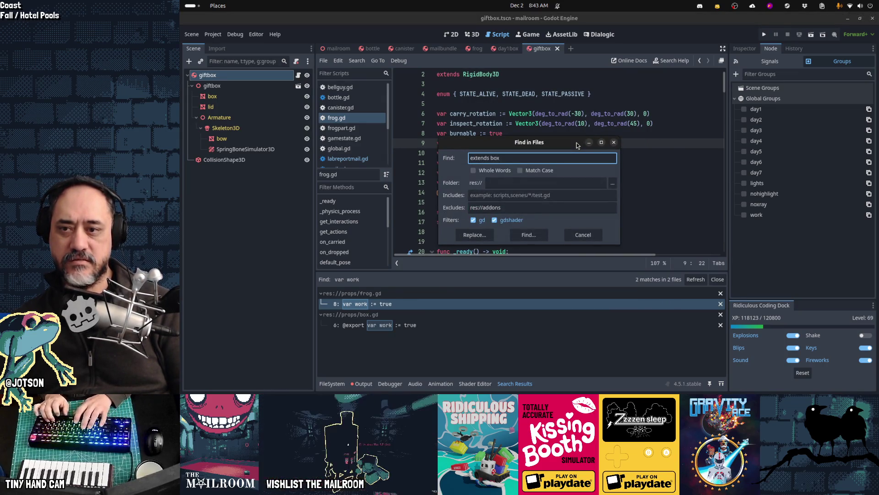
key(Return)
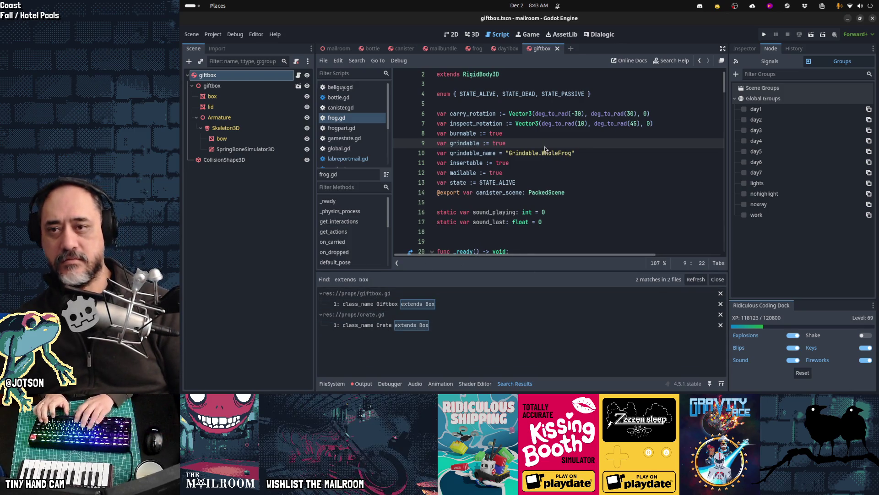
Open the mortarbox scene and start a Quick Open search for crate.tscn.
key(alt+shift+o)
text(mortar)
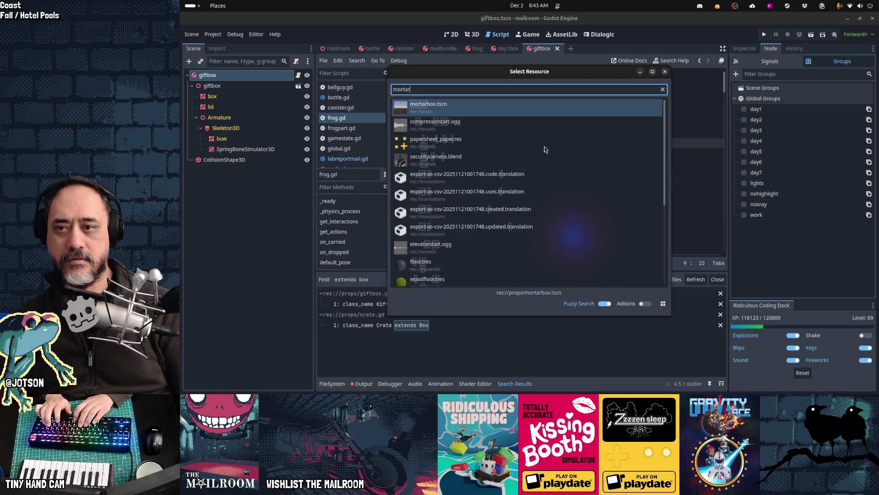
key(Return)
key(alt+shift+o)
text(crate.tscn)
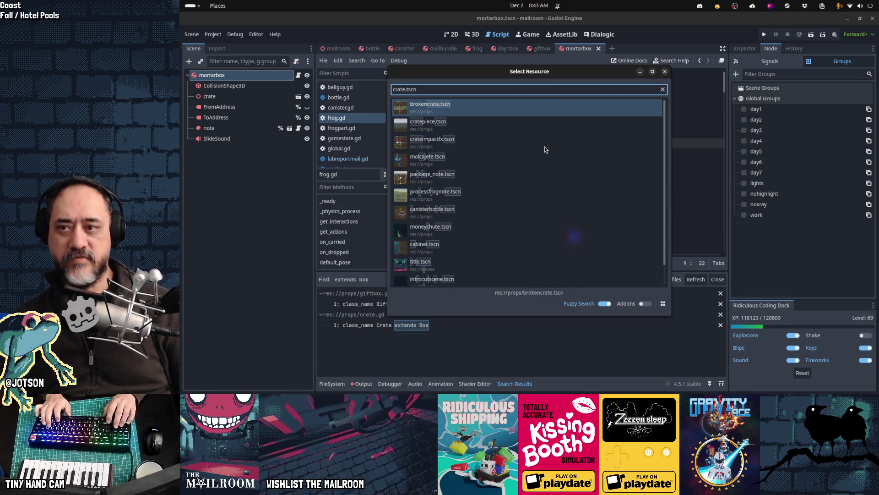
Open crate.gd and search the project for the Box class definition.
click(545, 147)
key(Down)
key(Down)
key(Down)
key(Up)
key(Up)
key(Up)
key(Up)
key(Up)
key(Escape)
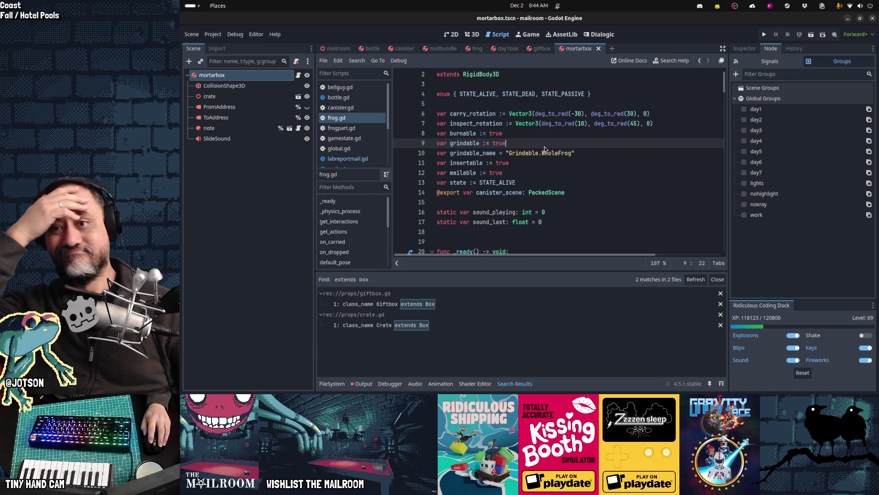
scroll(545, 149, up, 1)
scroll(545, 150, down, 3)
scroll(569, 106, up, 3)
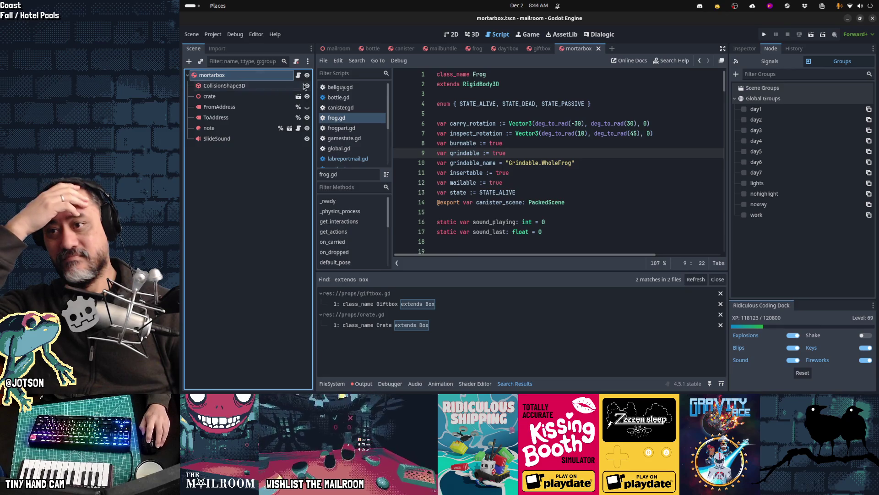
click(297, 76)
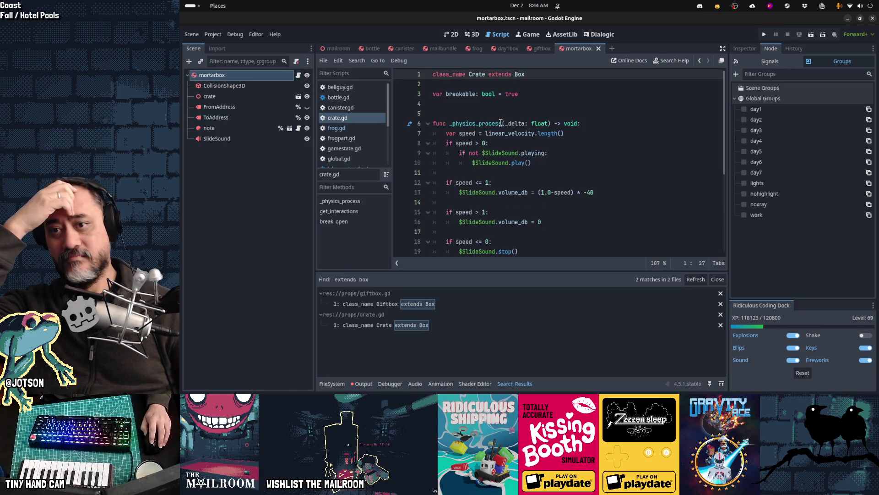
click(525, 122)
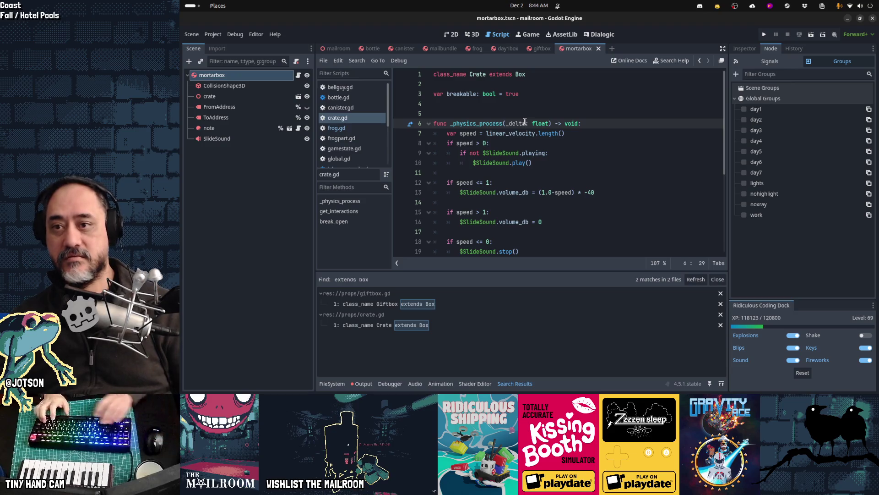
key(ctrl+shift+f)
text(class_name Box)
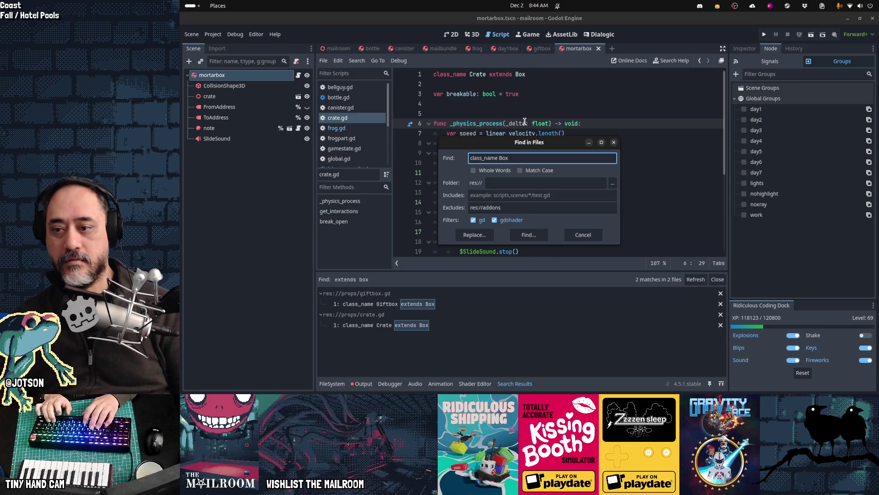
key(Return)
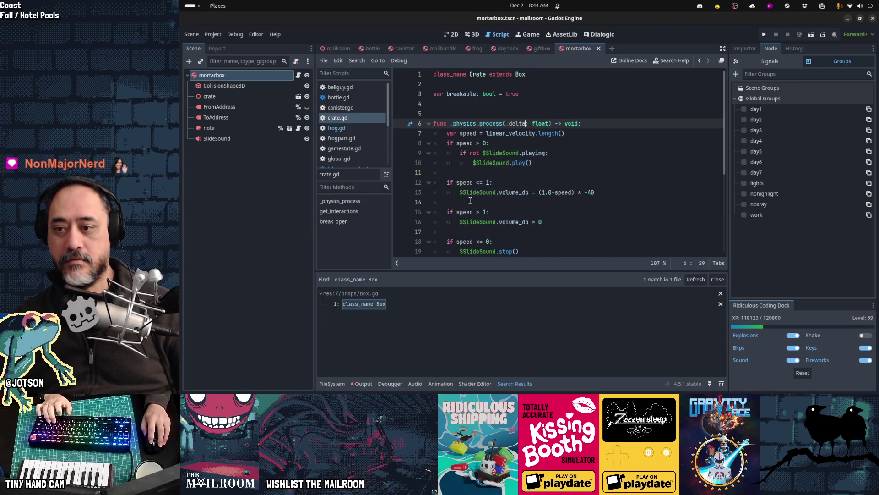
Add the mortarbox scene root to the work group and save it.
click(503, 48)
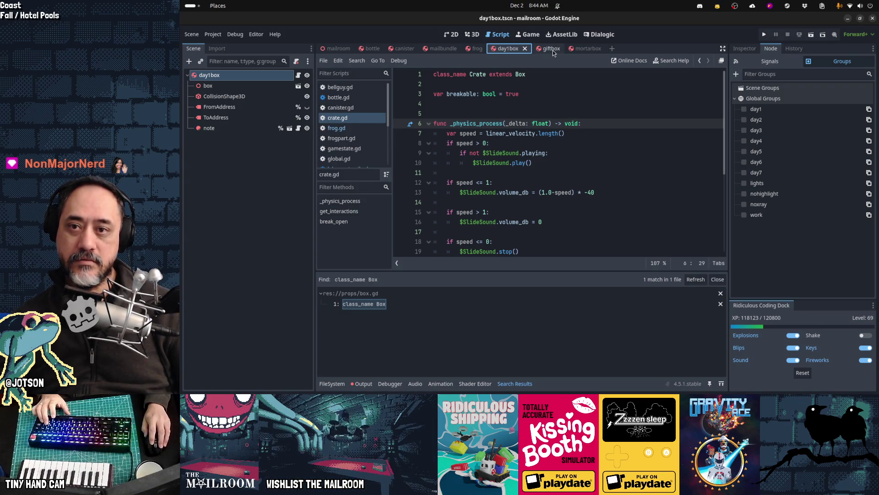
click(581, 48)
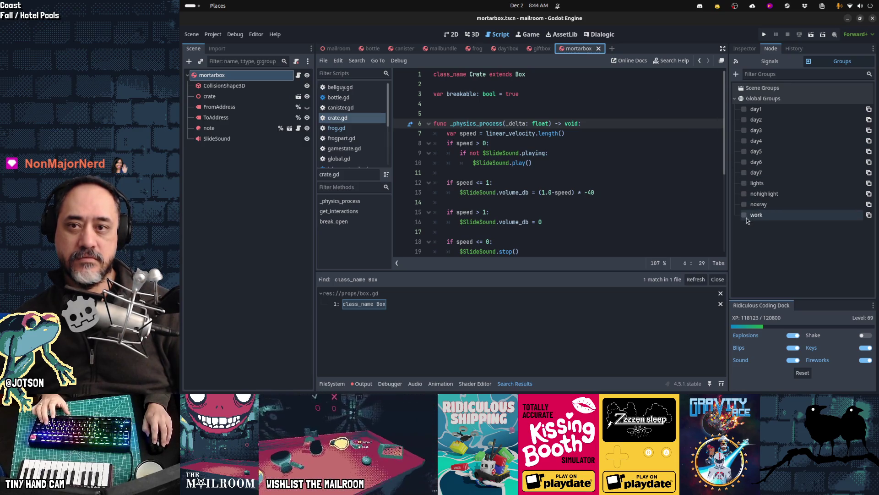
mouse_move(747, 218)
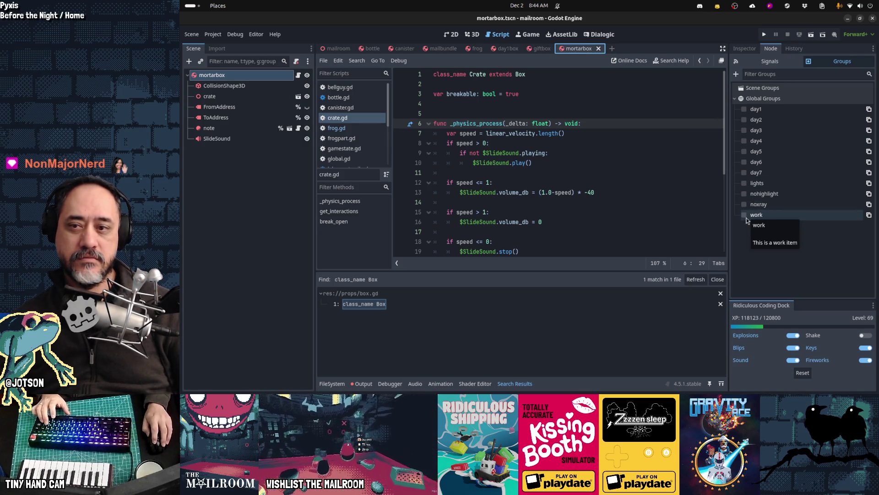
click(745, 215)
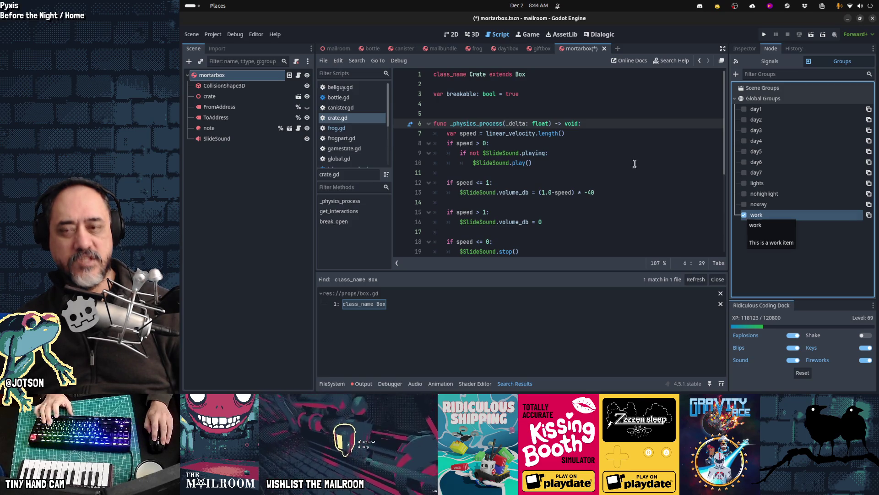
click(595, 137)
key(ctrl+s)
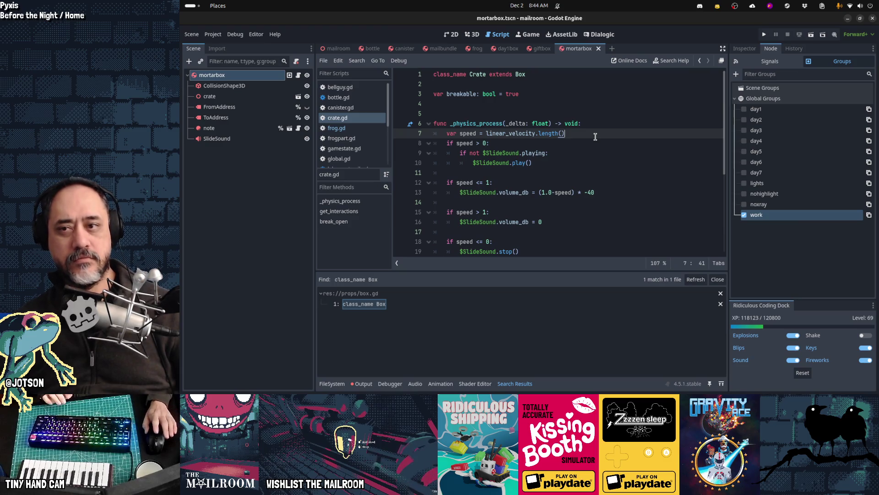
Search all project files for 'var work'.
mouse_move(607, 386)
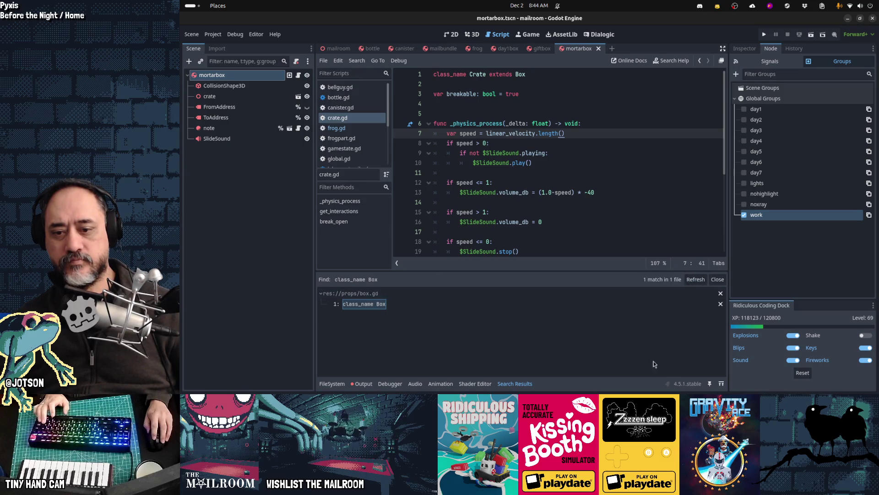
click(584, 213)
key(ctrl+shift+f)
text(var work)
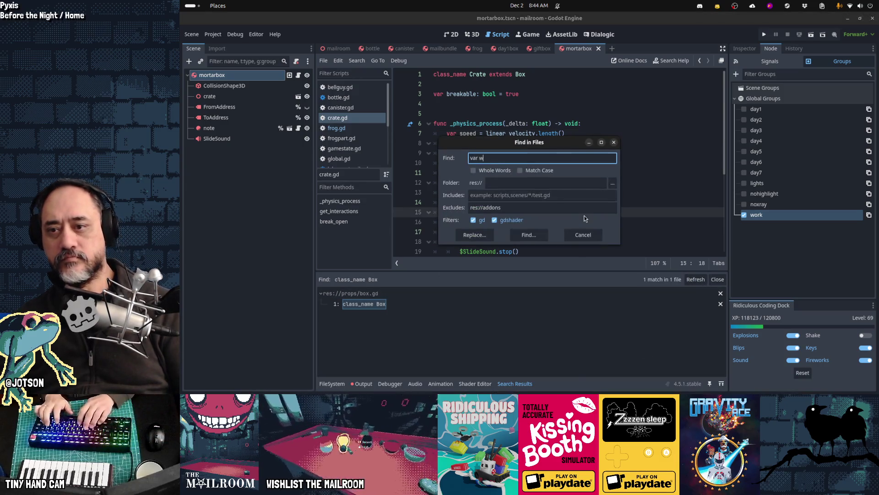
key(Return)
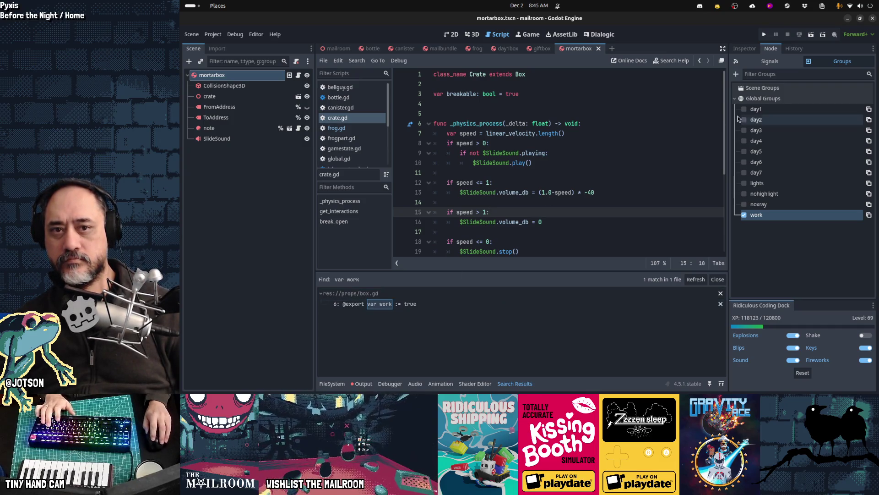
Review mortarbox's Inspector properties and group memberships after checking the giftbox and day1box scenes.
click(742, 50)
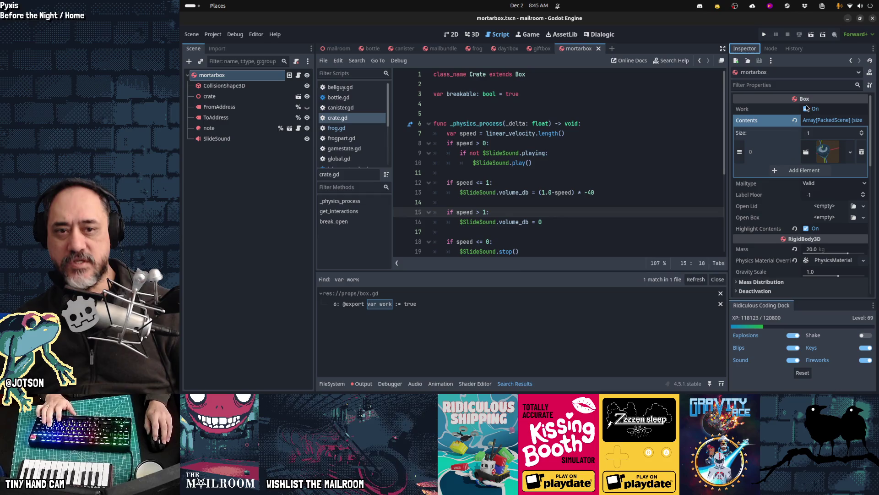
click(545, 50)
click(299, 78)
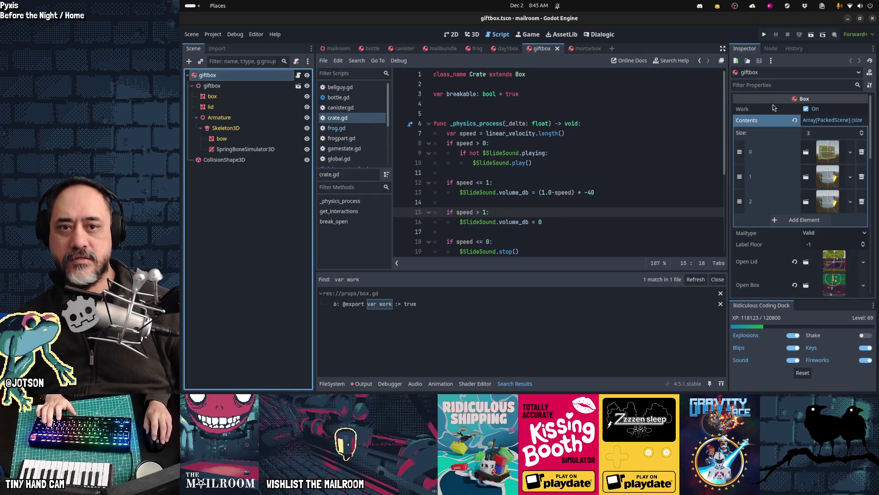
click(506, 49)
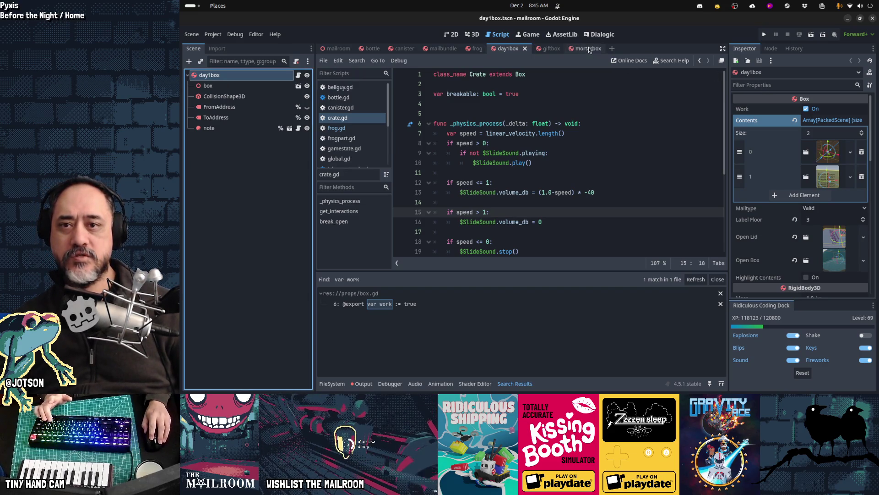
click(588, 49)
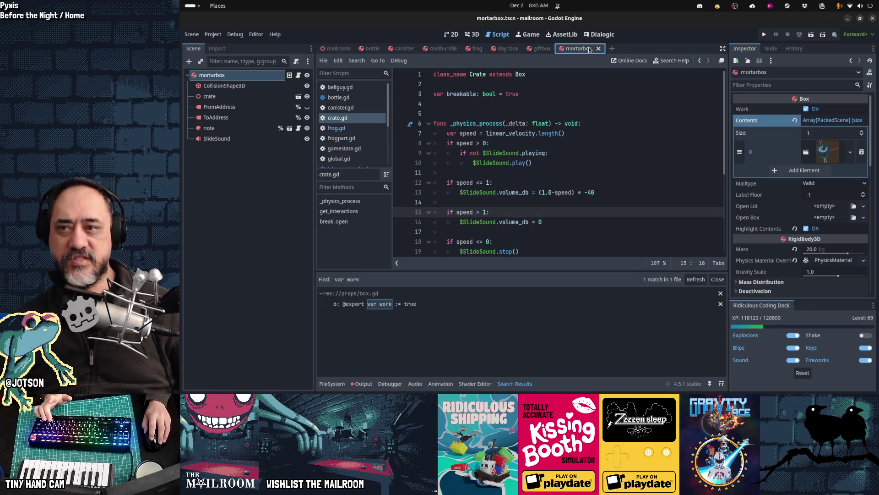
click(771, 49)
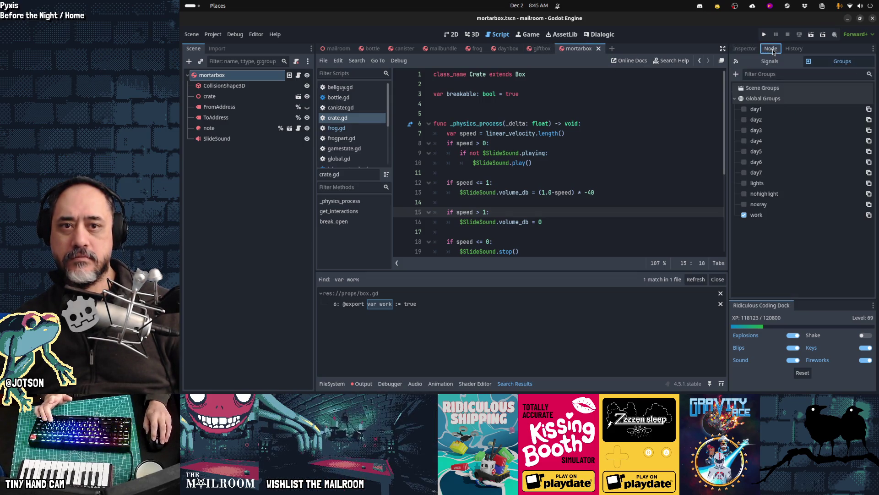
Add the giftbox and day1box scene roots to the work group and save both.
click(540, 48)
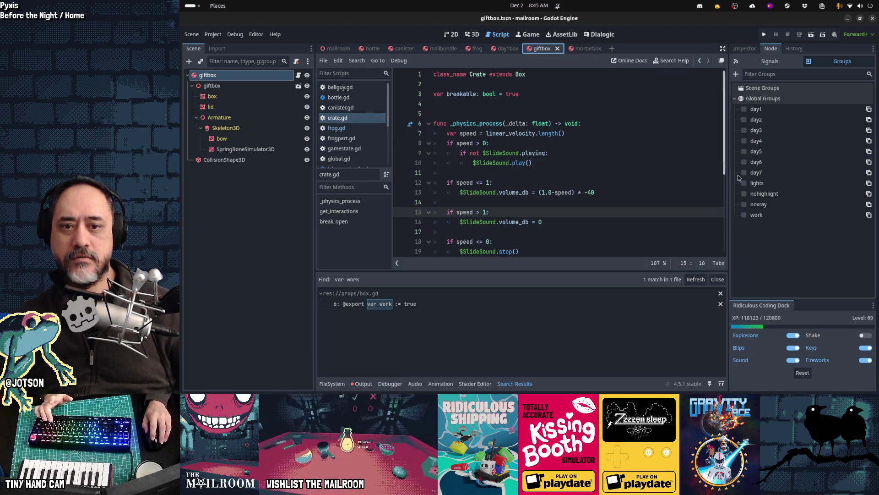
click(745, 214)
click(506, 48)
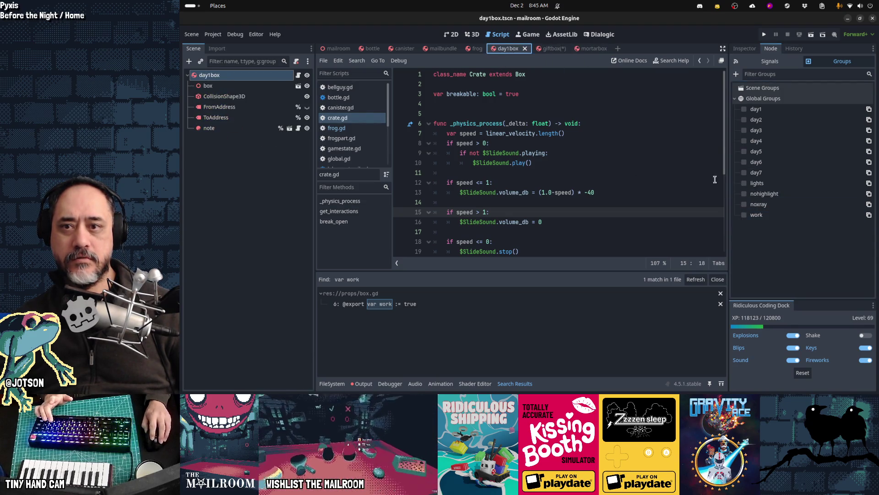
click(744, 214)
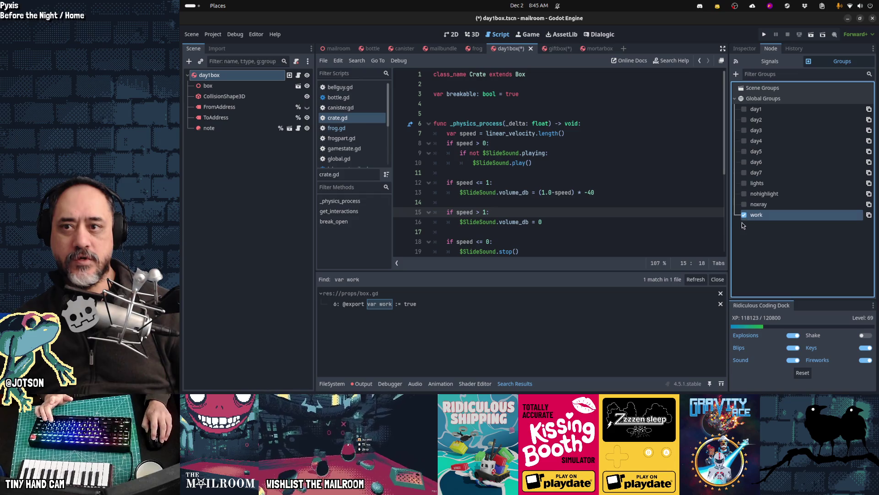
click(475, 49)
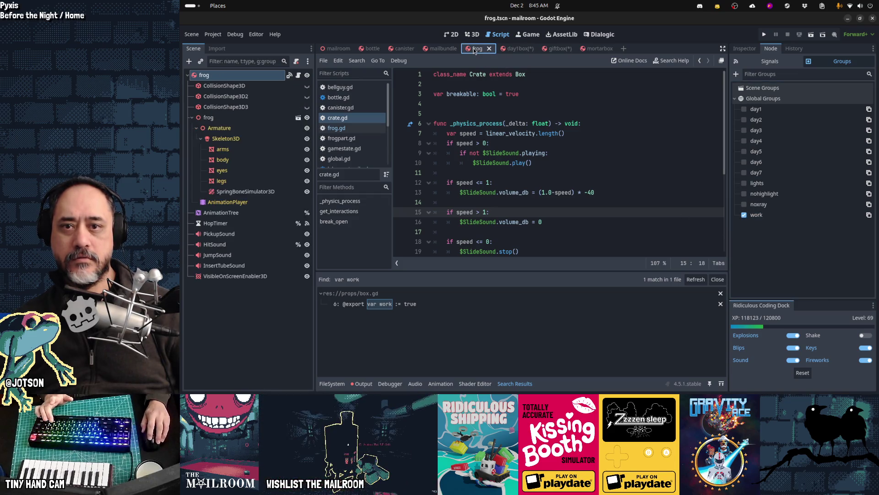
click(514, 48)
key(ctrl+s)
click(552, 49)
key(ctrl+s)
Search the project for the Box class definition and for scripts that extend Box.
click(572, 50)
click(558, 96)
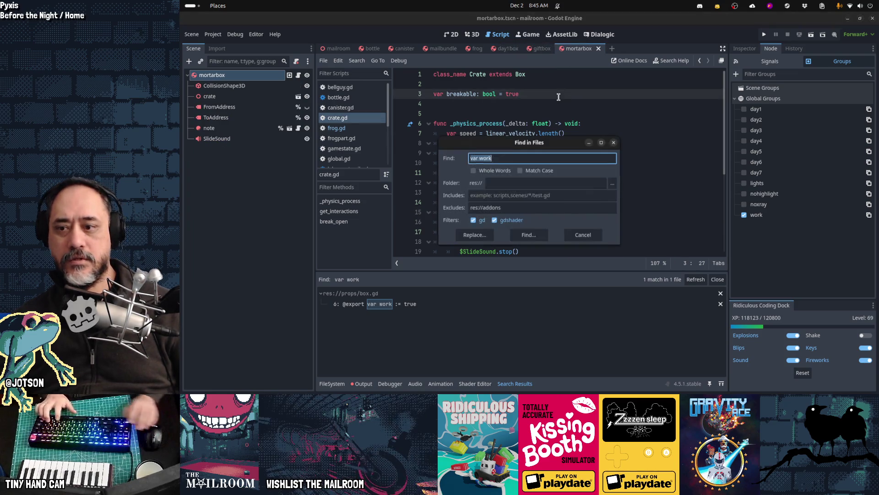
key(ctrl+shift+f)
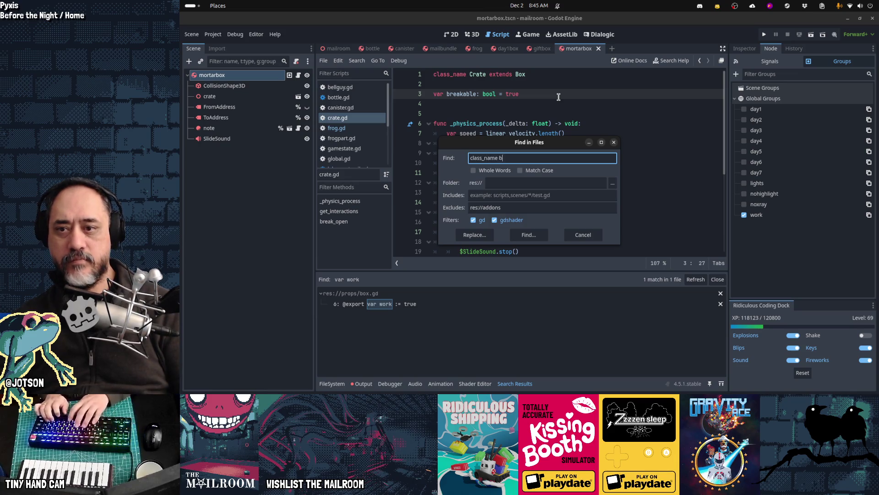
text(ox)
key(Return)
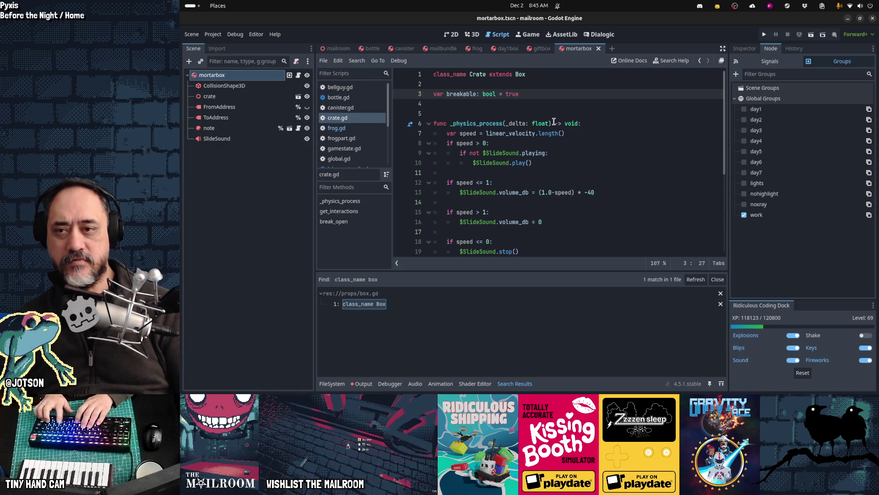
key(ctrl+shift+f)
text(extends )
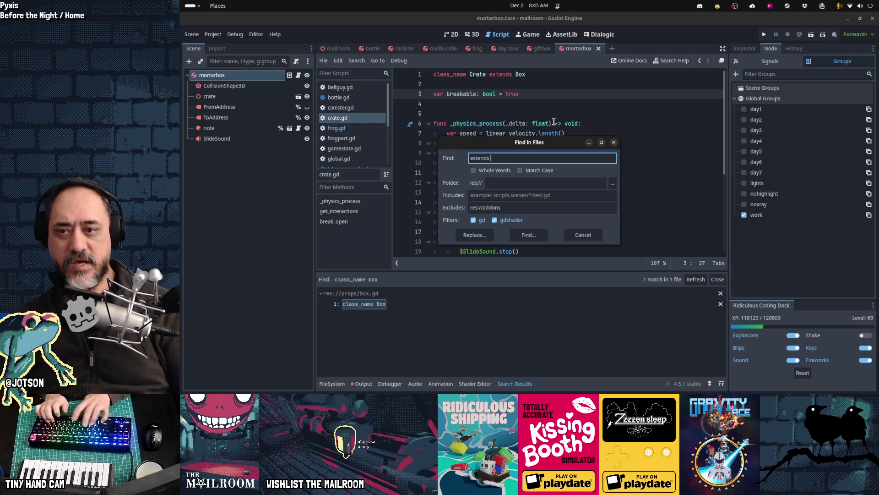
text(Box)
key(Return)
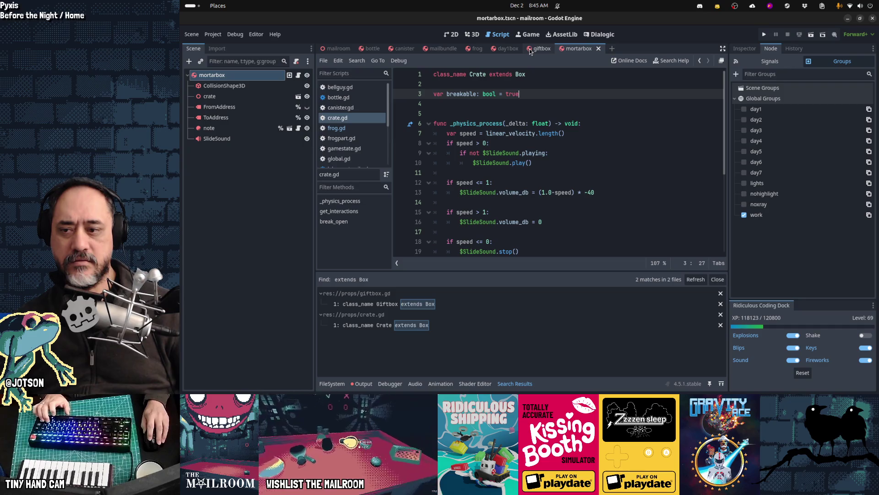
Open giftbox.gd from the 'extends Box' search results.
click(512, 50)
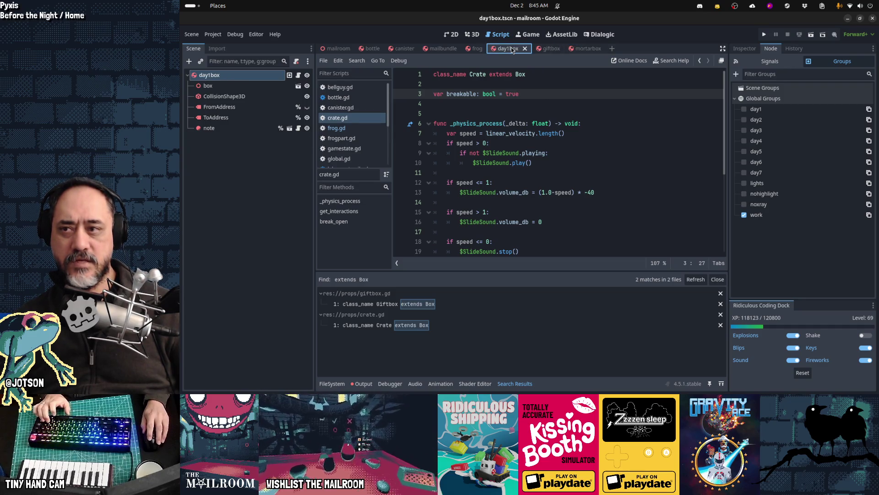
scroll(524, 111, up, 2)
scroll(524, 111, up, 12)
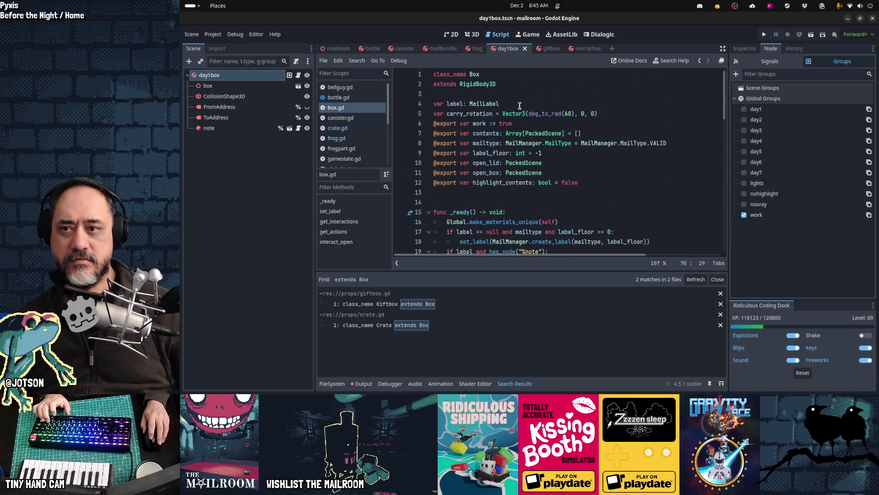
mouse_move(521, 114)
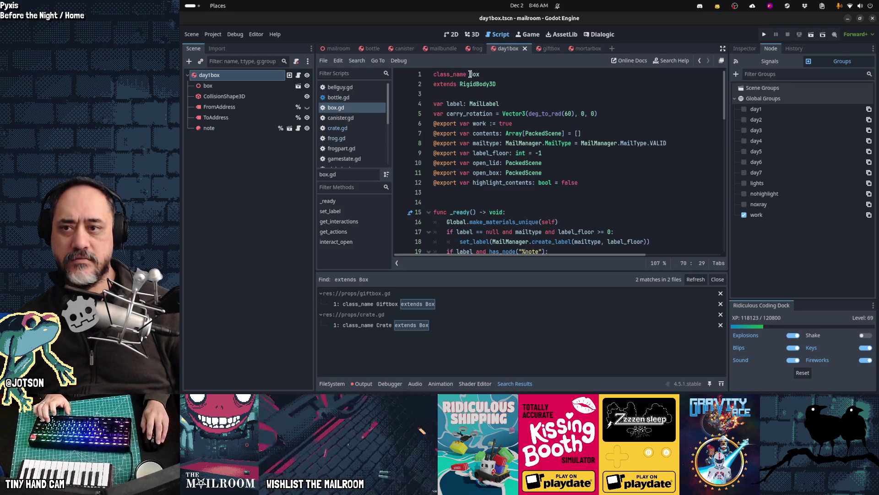
click(430, 307)
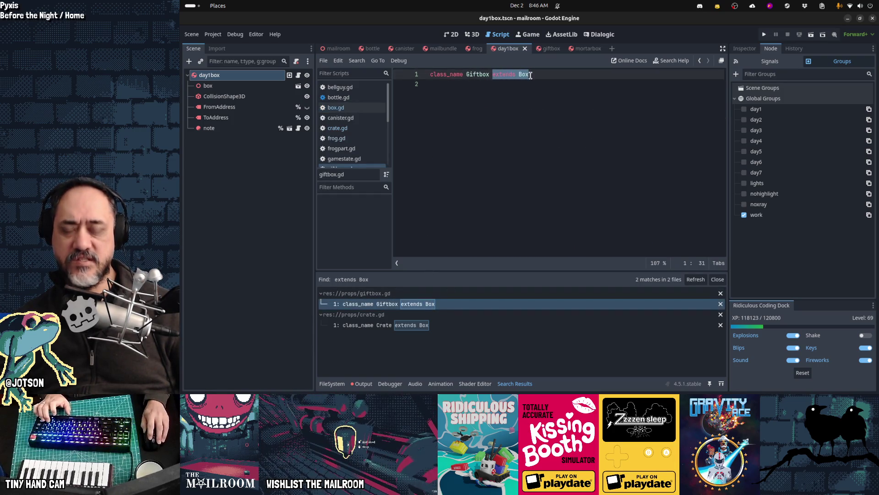
Open crate.gd and search for scripts extending Crate and extending Giftbox.
click(406, 324)
click(536, 130)
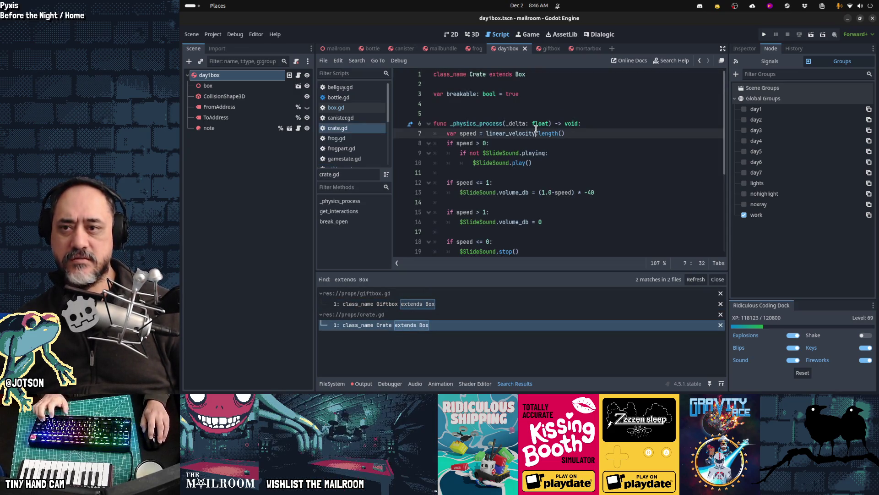
key(ctrl+shift+f)
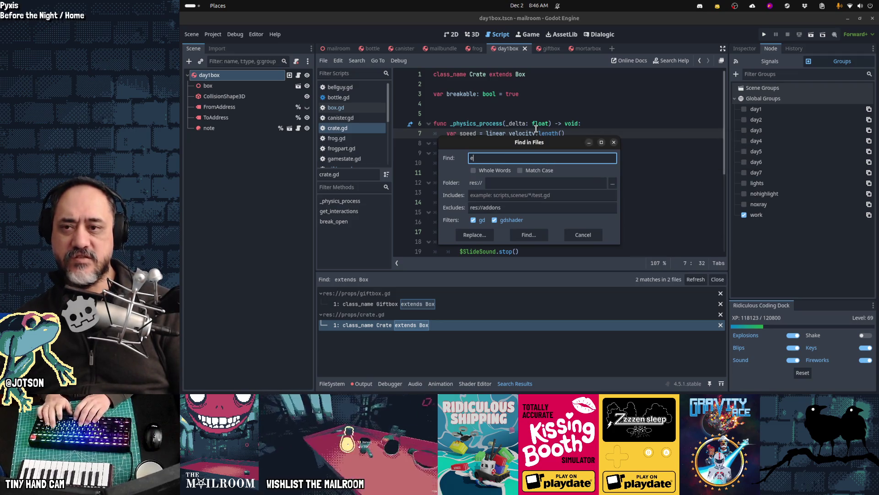
text(extends Crate)
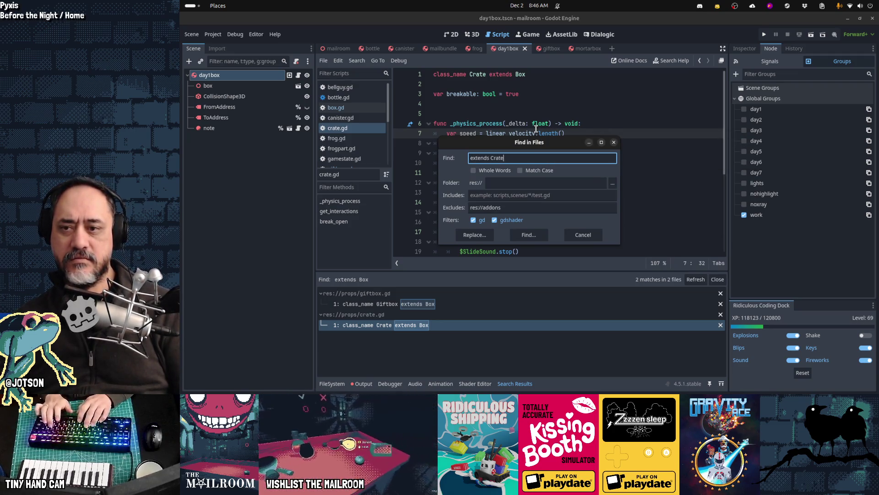
key(Return)
key(ctrl+shift+f)
text(extre)
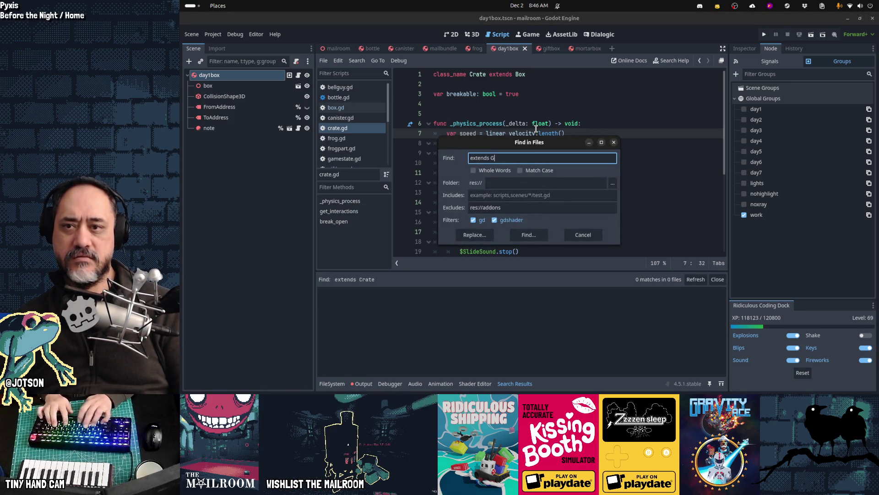
key(Return)
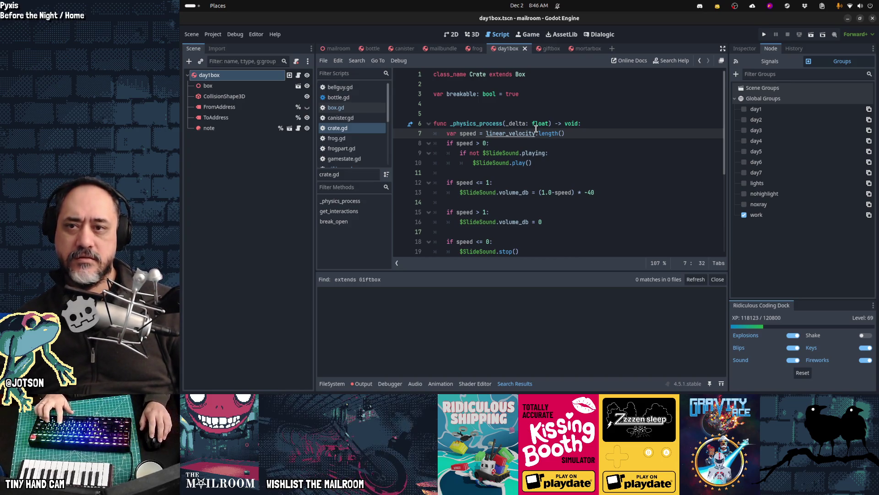
Return to the day1box scene's box.gd and place the caret on the work property line.
click(585, 48)
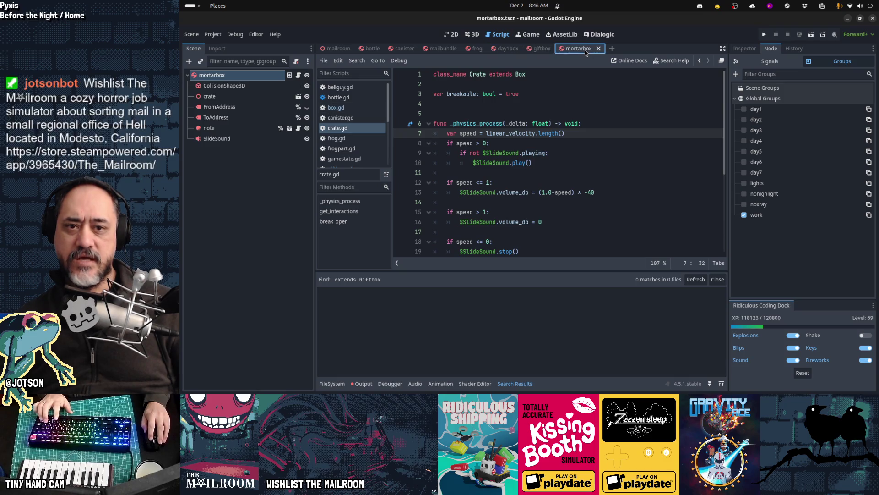
click(543, 50)
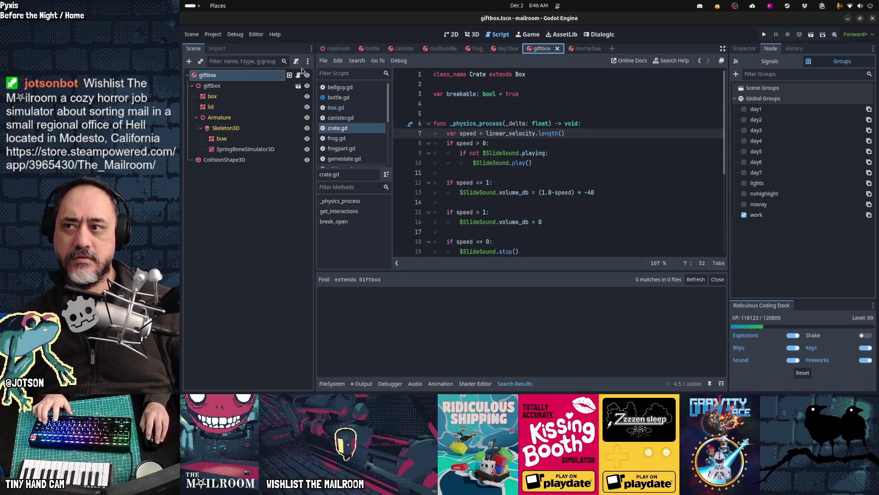
click(506, 51)
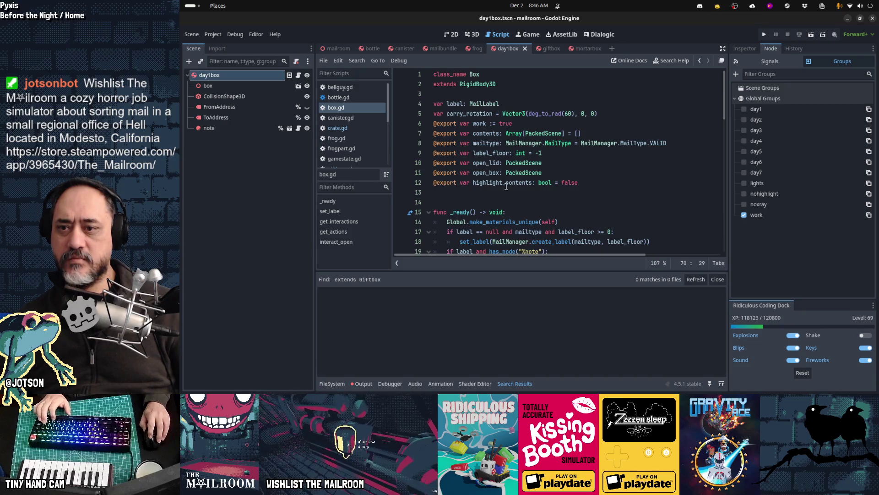
click(515, 126)
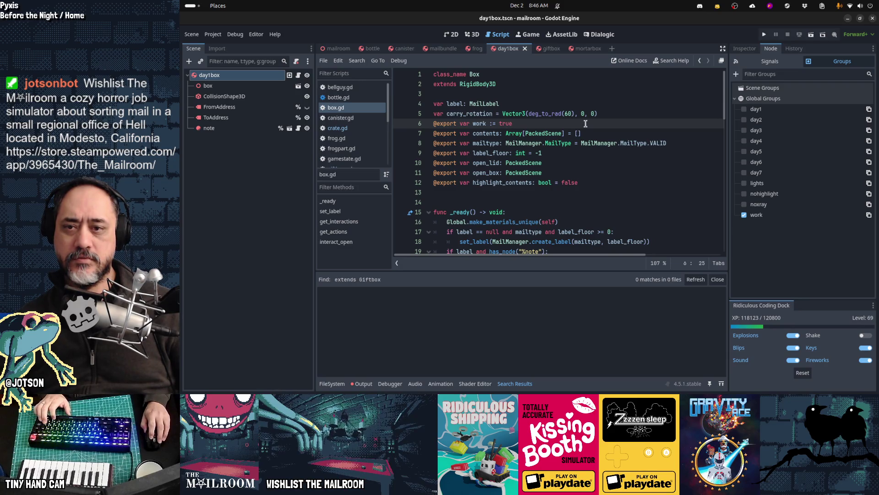
key(ctrl+x)
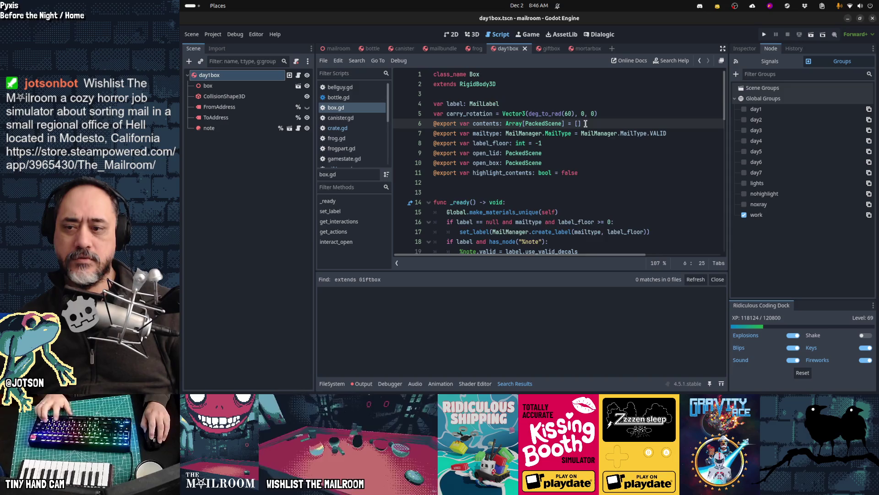
key(ctrl+shift+f)
text(var work)
key(Return)
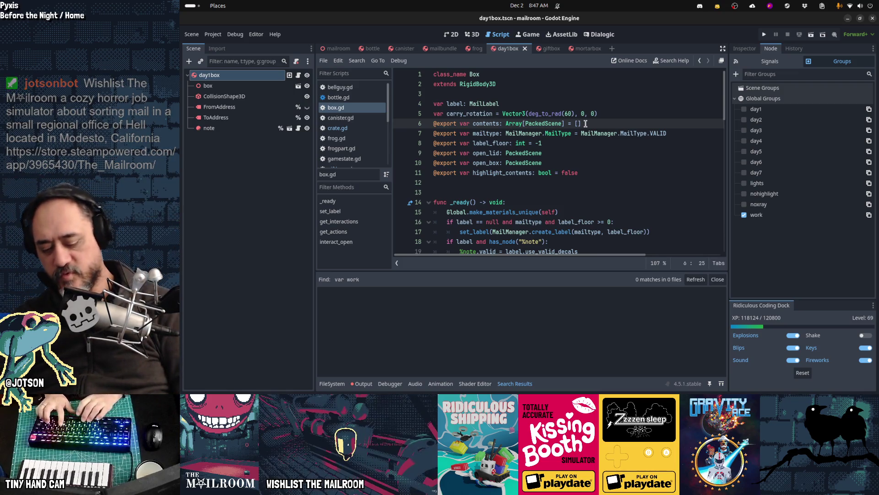
Search the project for 'add_work' (6 matches in 4 files) and open the box.gd line-64 call.
key(ctrl+shift+f)
text(add_work)
key(Return)
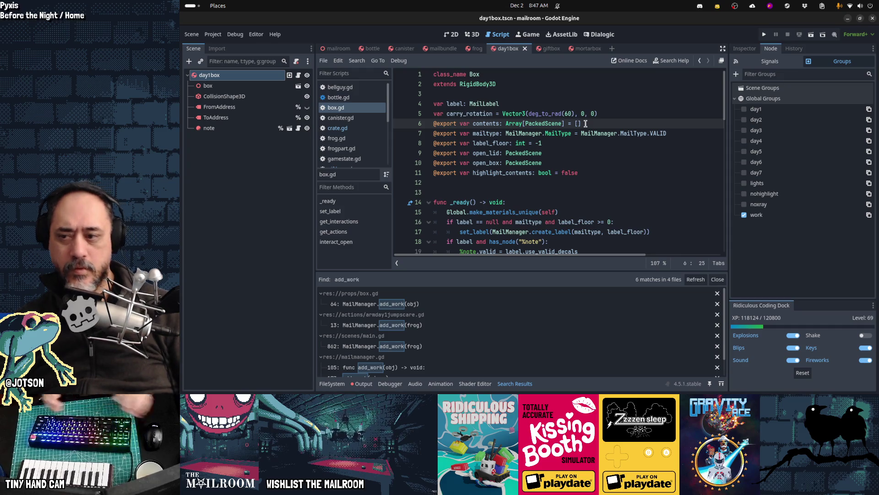
click(457, 305)
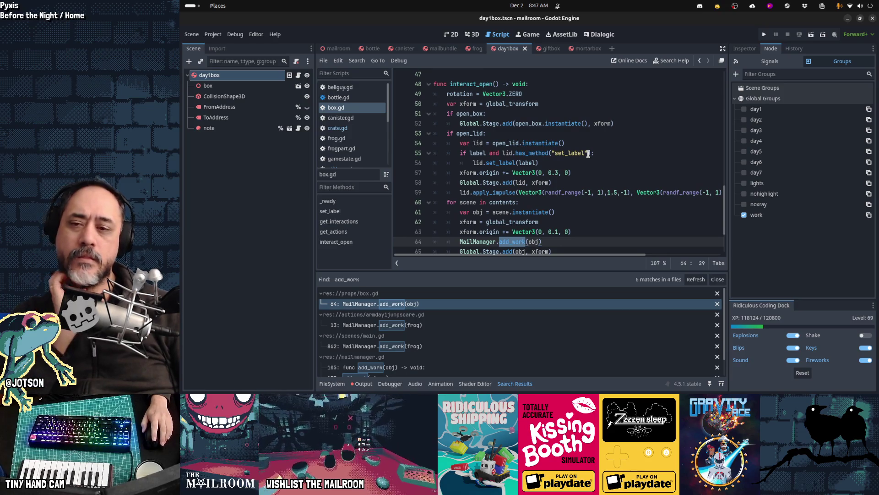
Review the add_work call in box.gd, then open mailmanager.gd at its work_completed check.
scroll(588, 153, down, 2)
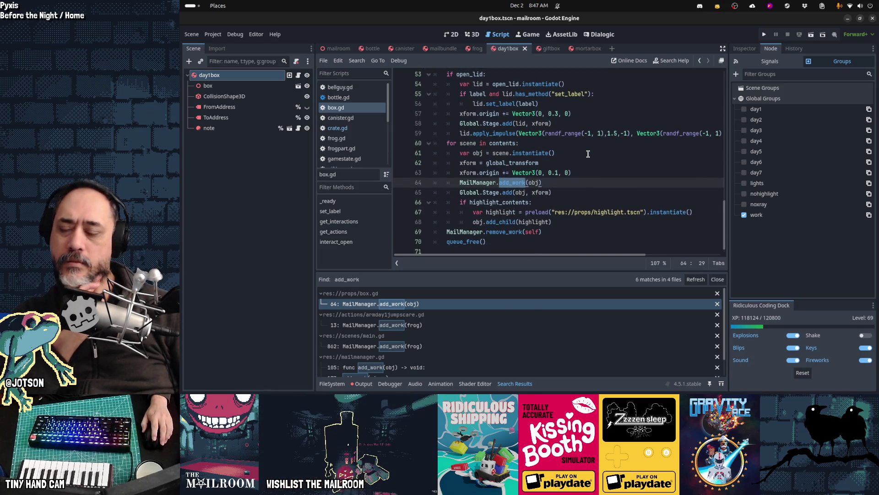
scroll(588, 153, up, 4)
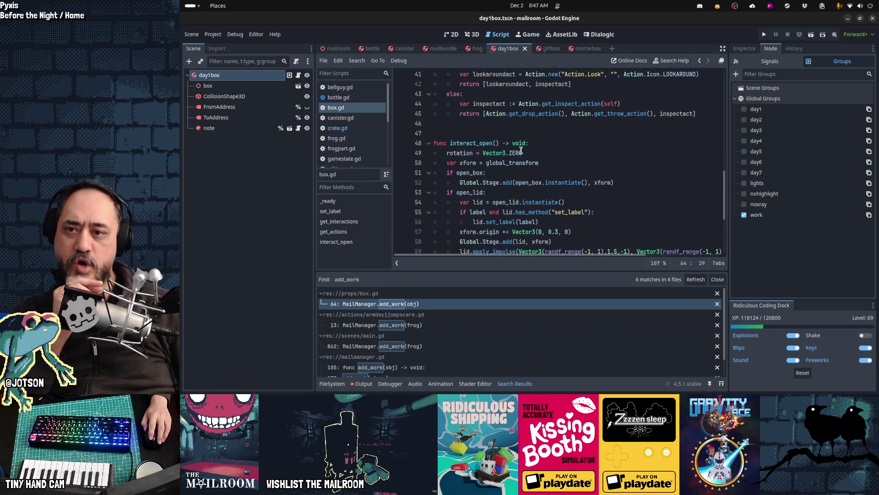
scroll(571, 147, down, 3)
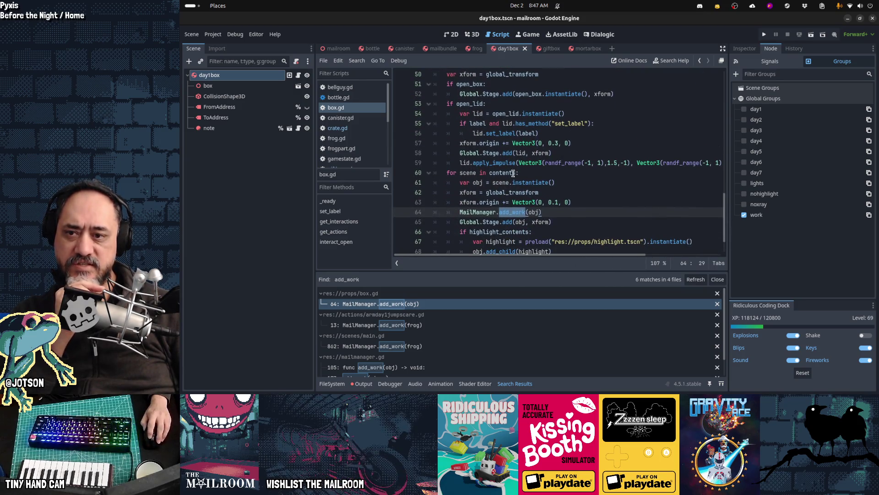
click(554, 222)
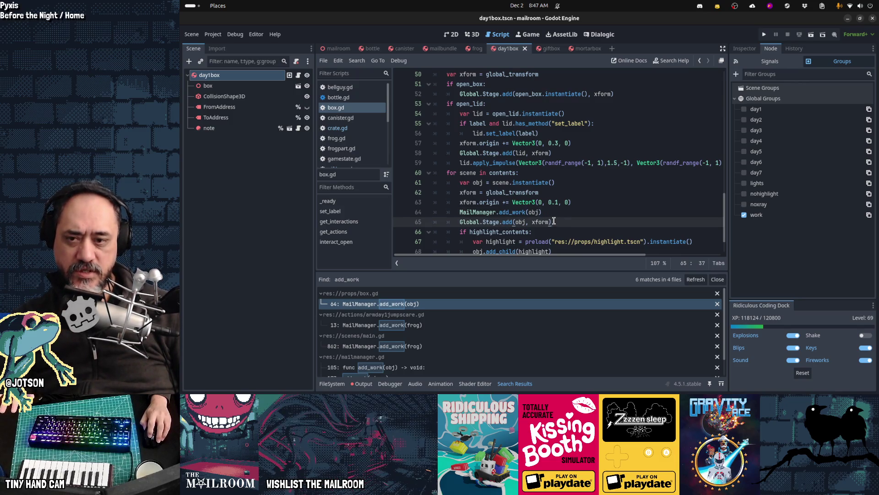
click(558, 214)
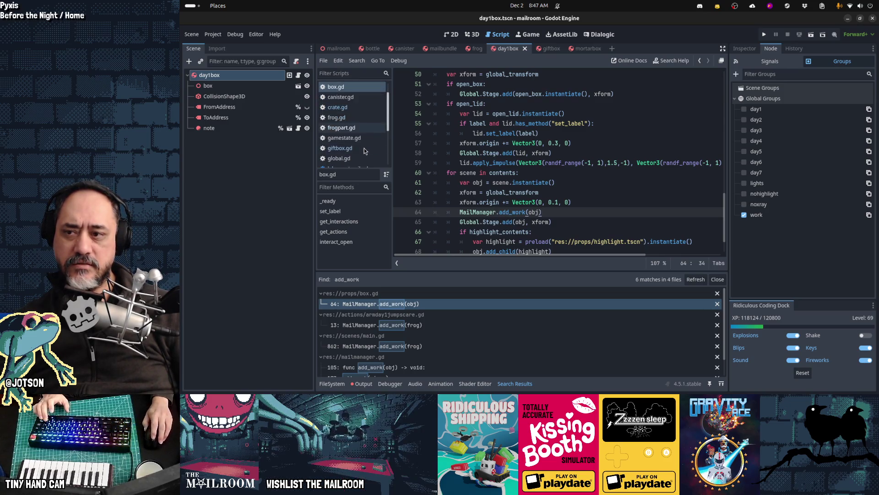
scroll(364, 147, down, 5)
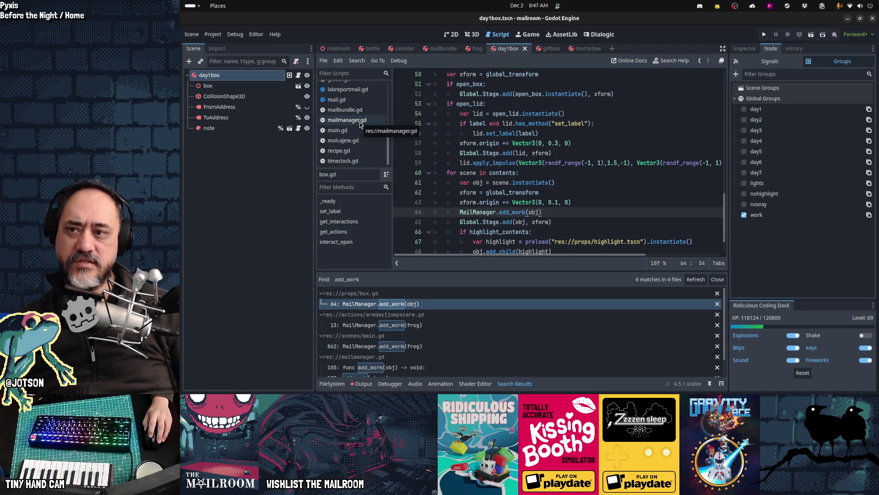
click(360, 122)
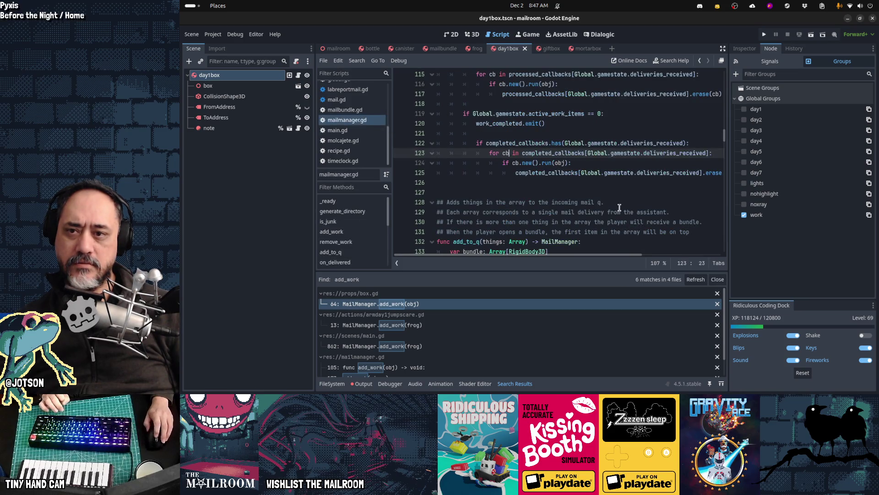
Delete the add_work function definition from mailmanager.gd.
scroll(619, 208, up, 6)
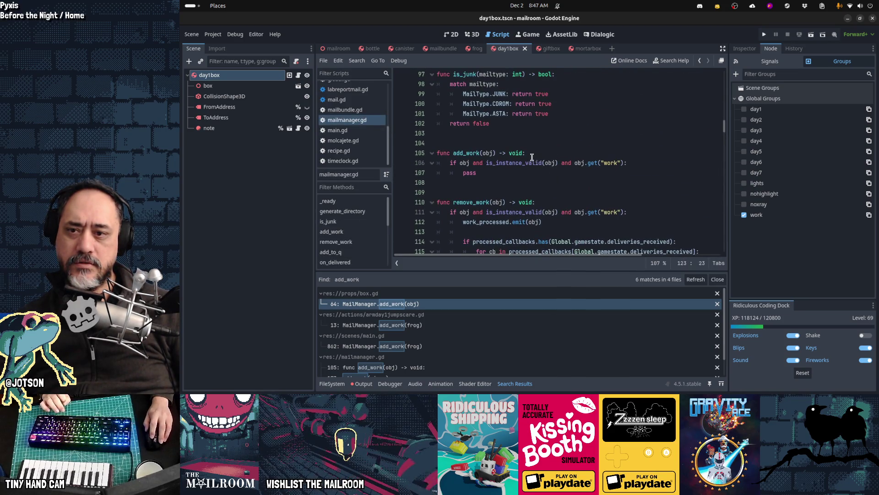
click(554, 156)
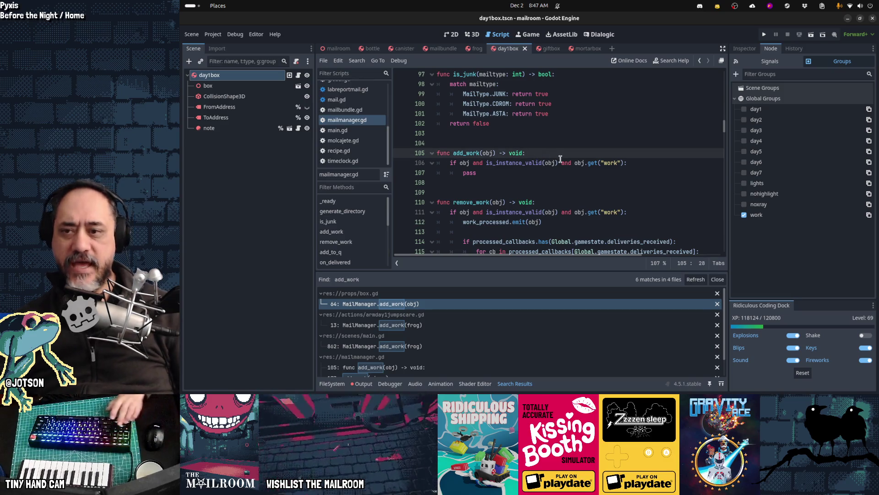
key(Home)
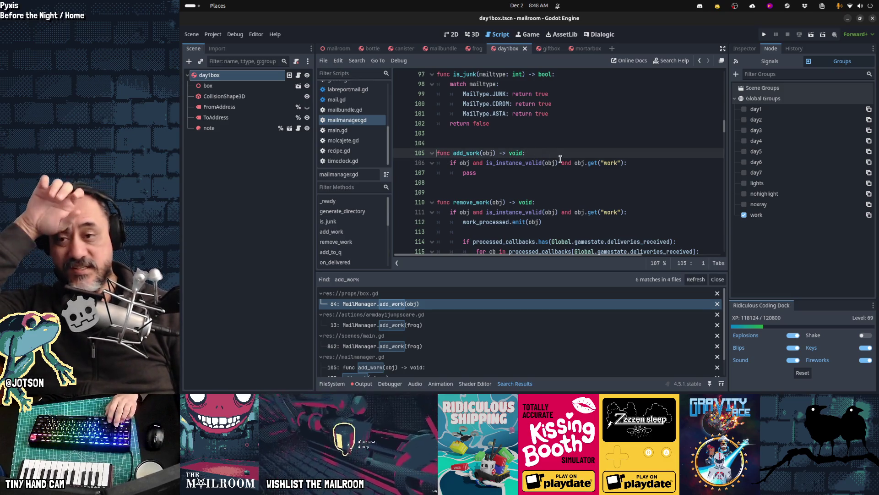
key(shift+Down)
key(shift+Down)
key(shift+Down)
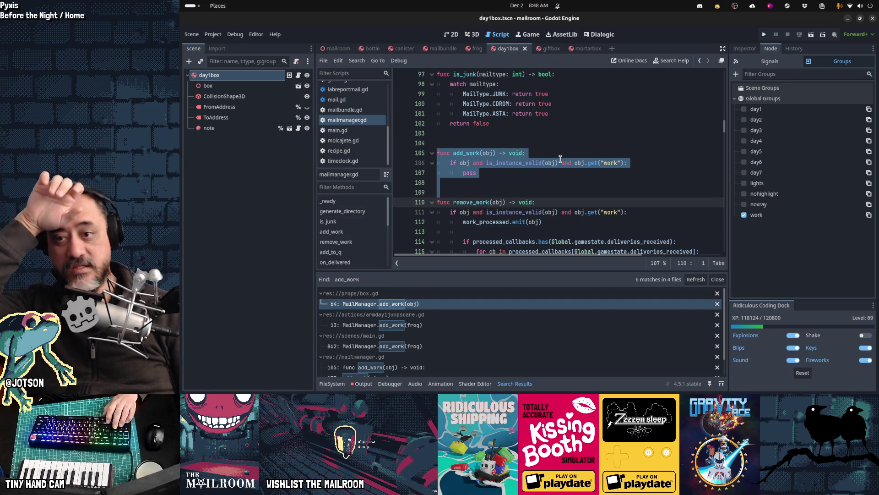
key(Delete)
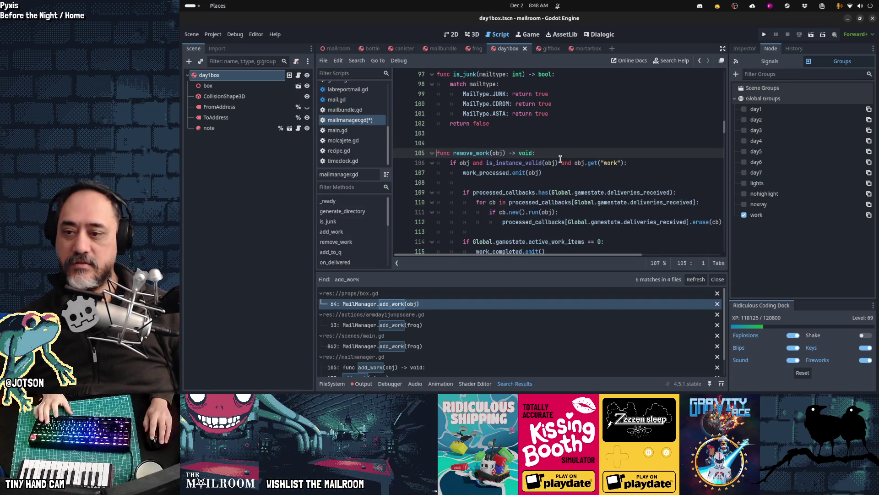
Remove the add_work calls from box.gd, the jumpscare script and main.gd's on_burned (line 862).
click(448, 304)
click(562, 211)
key(ctrl+shift+k)
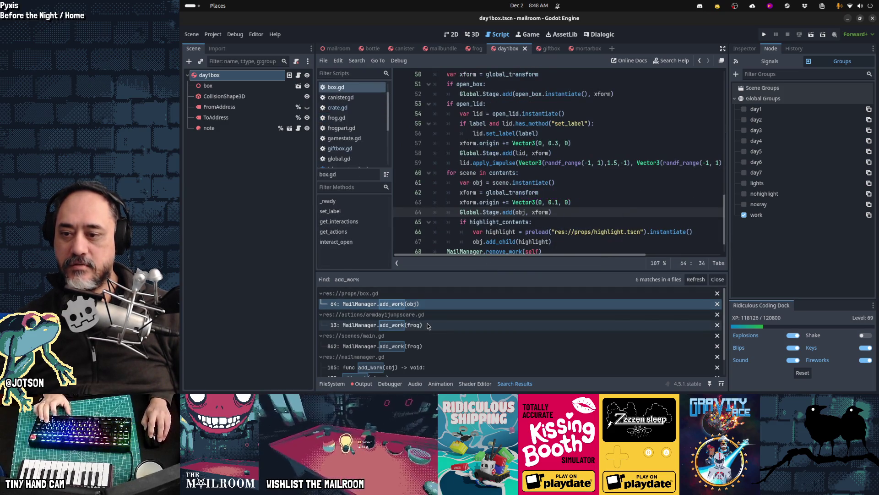
click(428, 326)
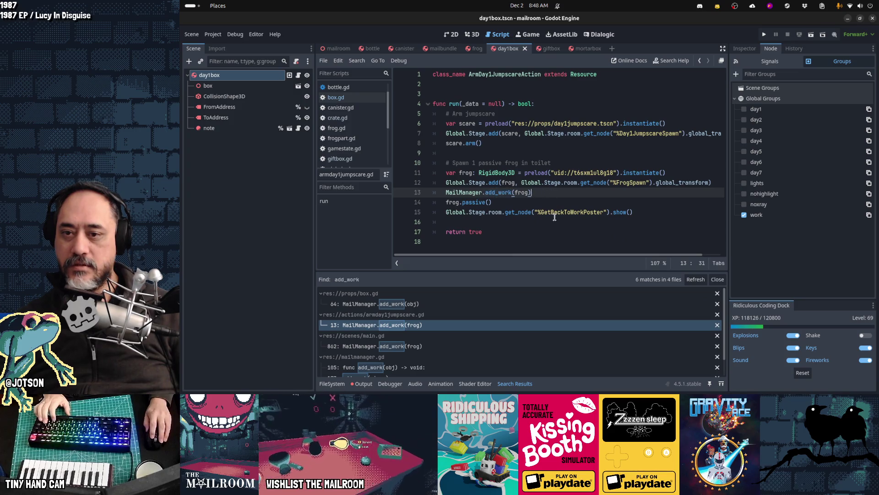
key(ctrl+x)
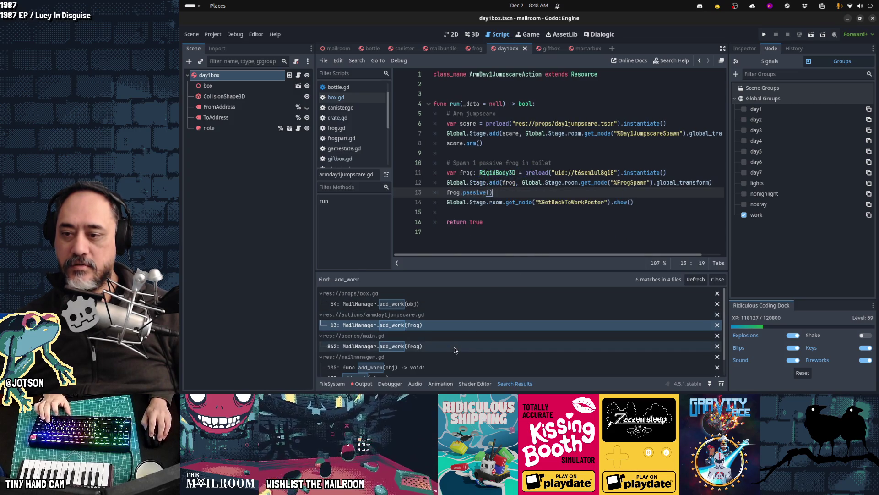
click(454, 347)
scroll(582, 187, up, 3)
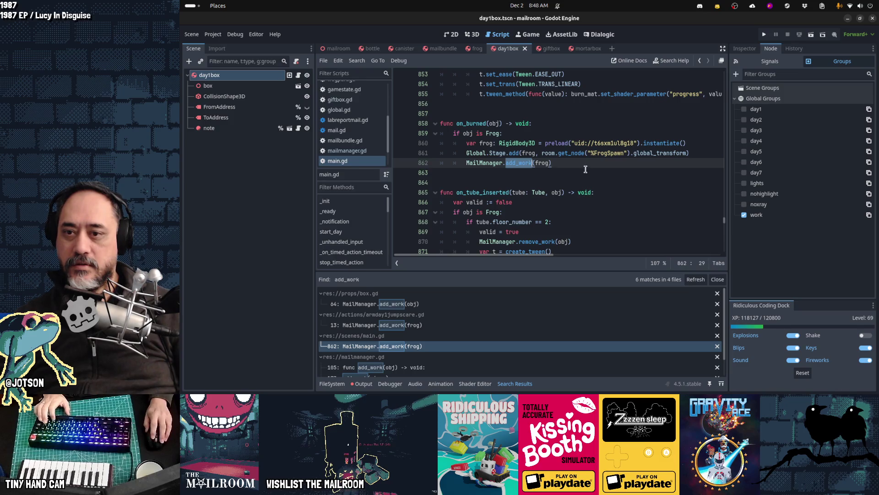
key(End)
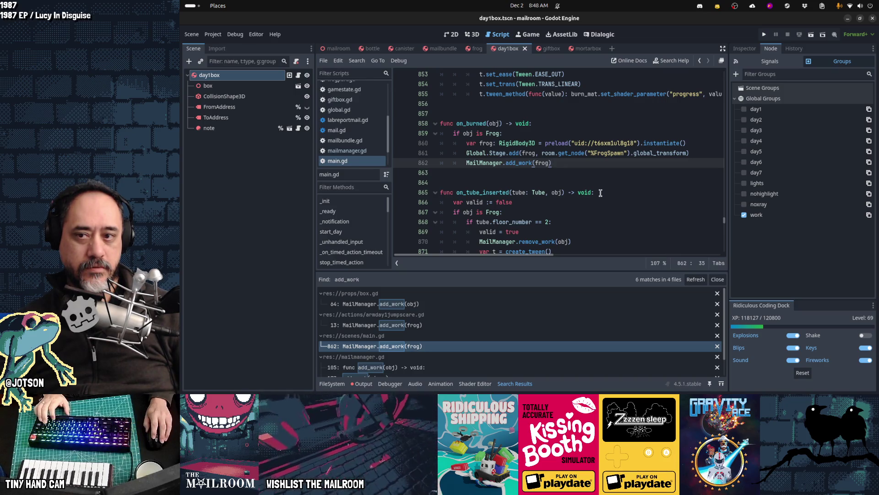
key(ctrl+x)
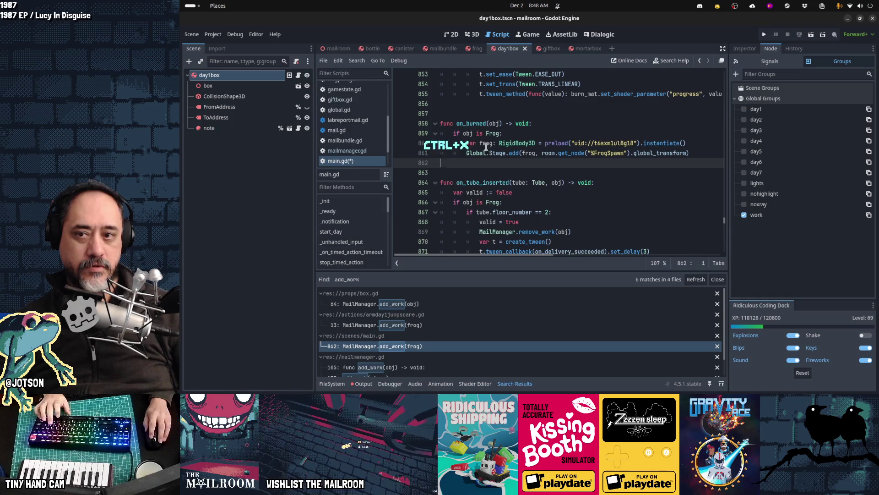
scroll(443, 289, down, 2)
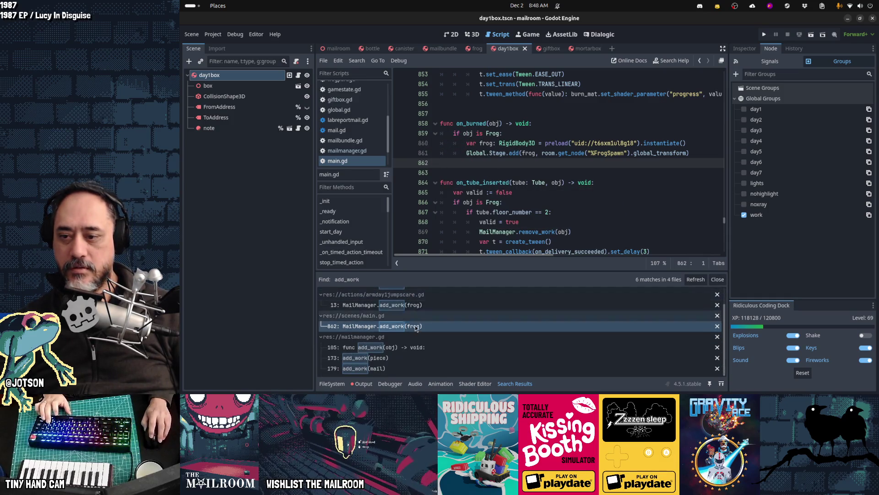
Refresh the add_work results and open the add_work(piece) call on line 168 of mailmanager.gd.
click(411, 348)
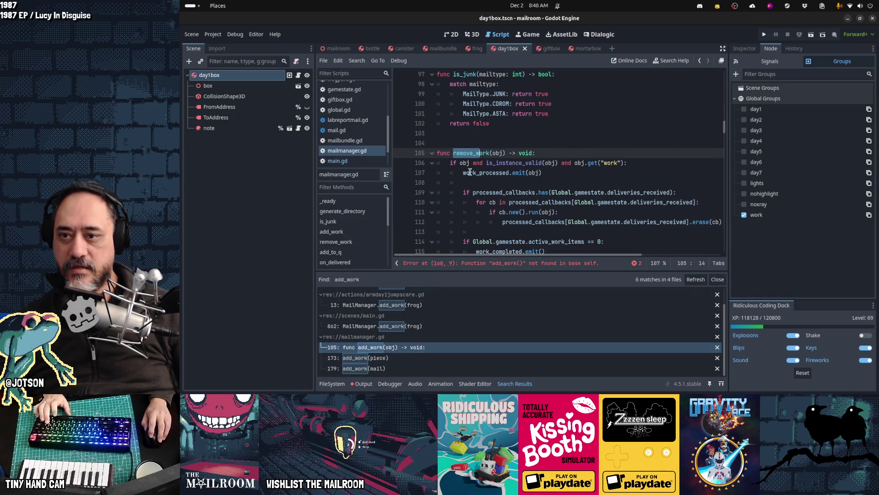
scroll(539, 187, down, 1)
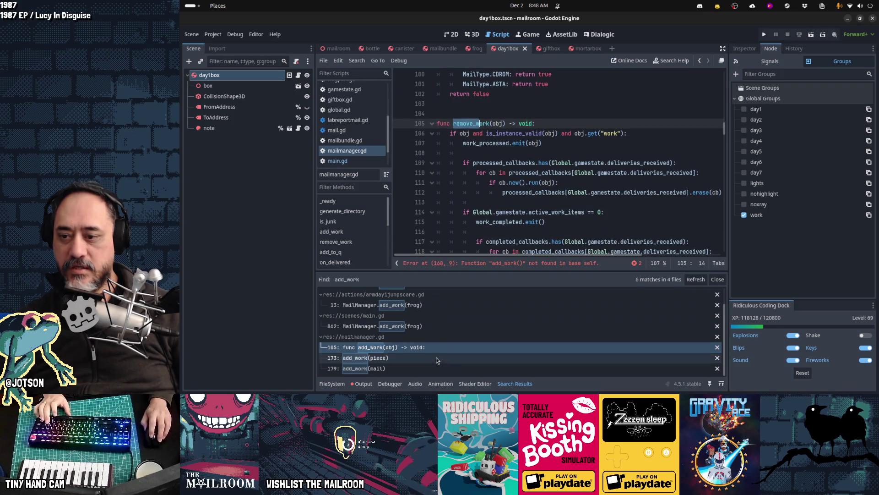
click(695, 279)
click(417, 303)
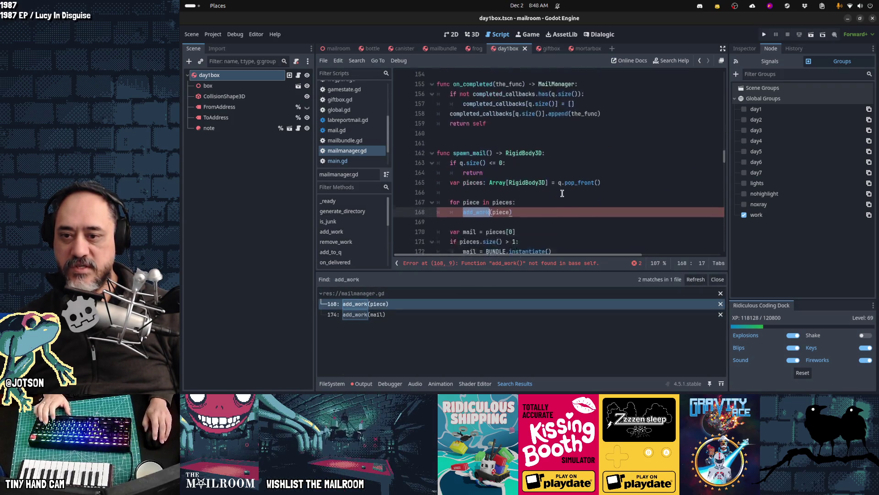
Replace add_work(piece) in spawn_mail's pieces loop with pass.
click(539, 186)
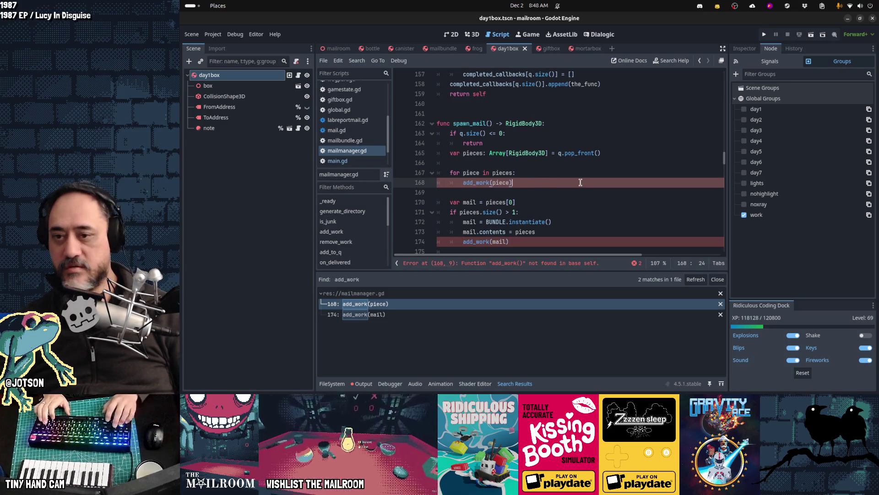
key(Up)
key(Home)
key(shift+Down)
key(shift+Down)
key(shift+Down)
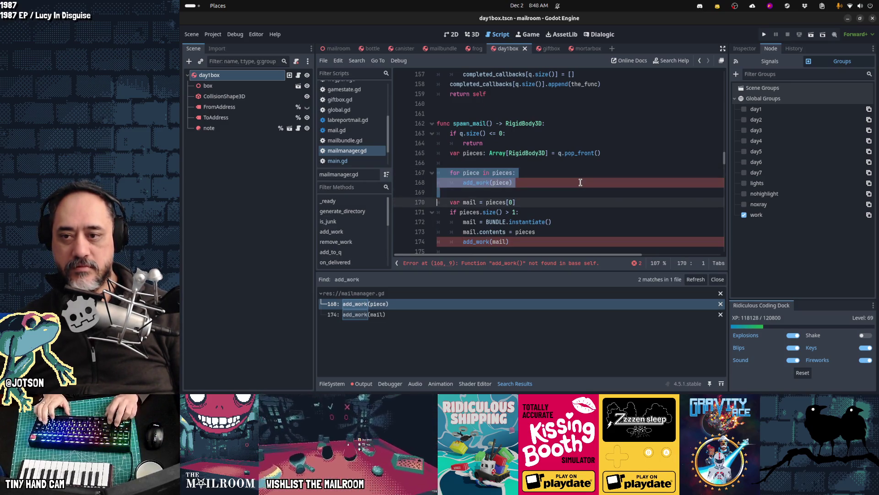
key(Up)
key(Up)
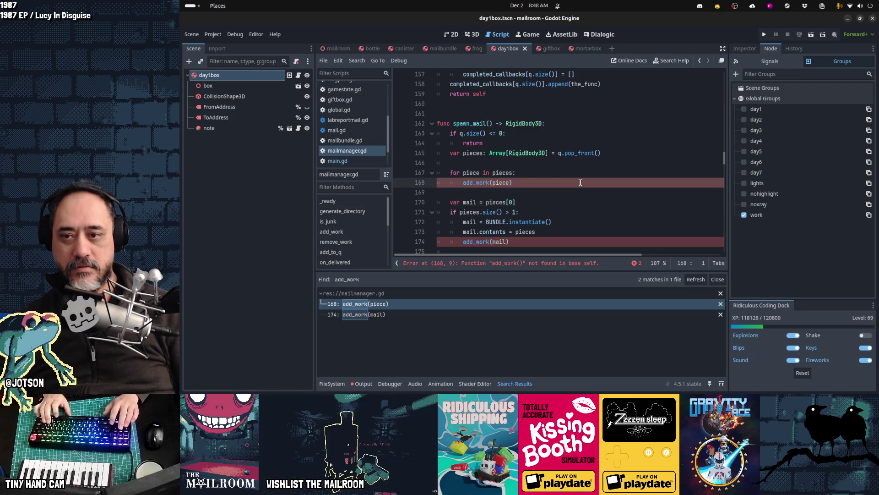
key(Home)
key(shift+End)
text(pass)
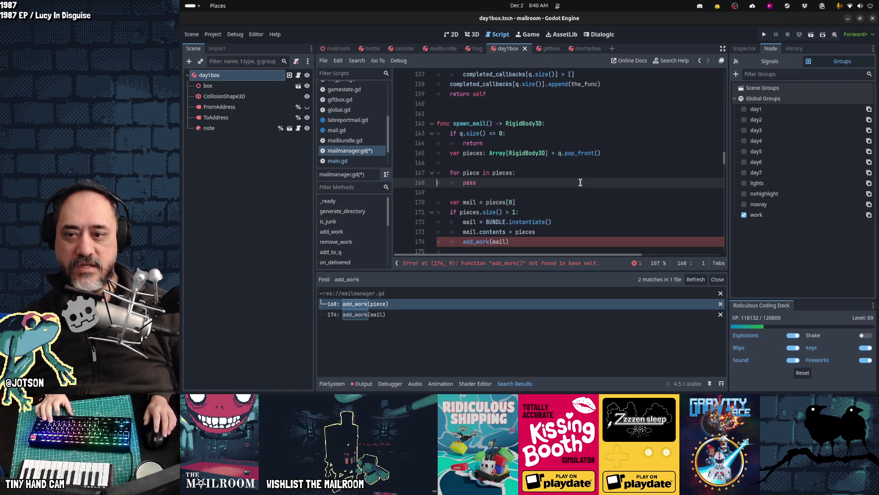
Cut the add_work(mail) line, save mailmanager.gd, and confirm the add_work search finds 0 matches.
scroll(580, 182, down, 1)
click(560, 209)
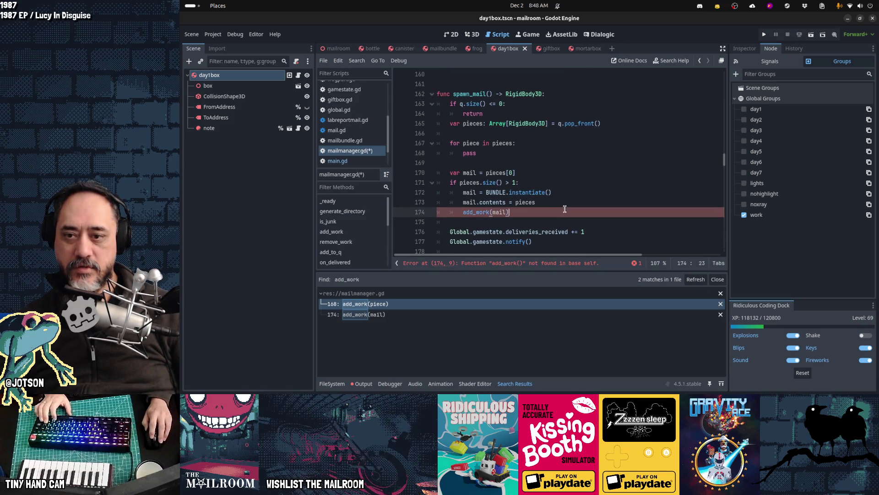
key(ctrl+x)
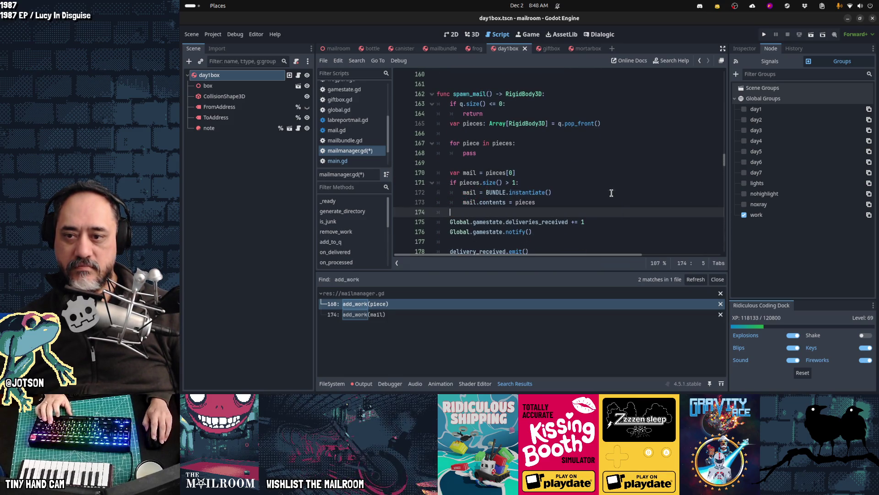
key(ctrl+s)
click(701, 281)
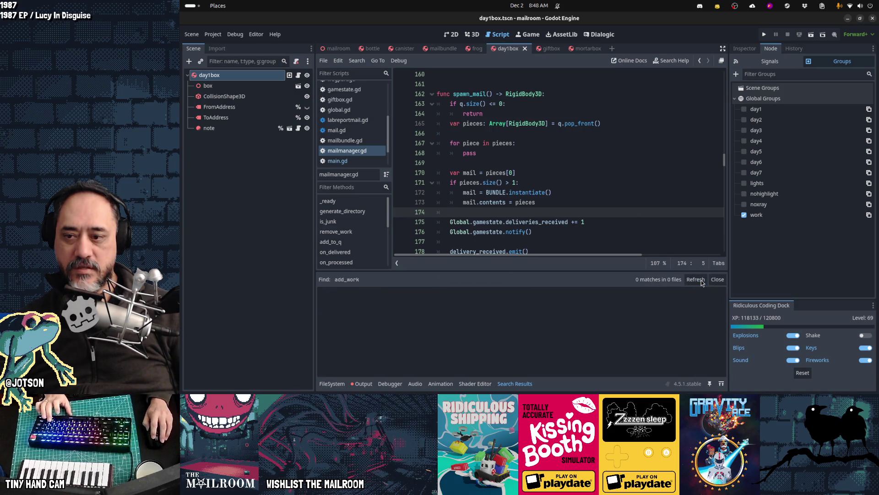
key(ctrl+shift+f)
Search the project for 'remove_work' (9 matches in 6 files) and open the mailbundle.gd call.
text(remove_work)
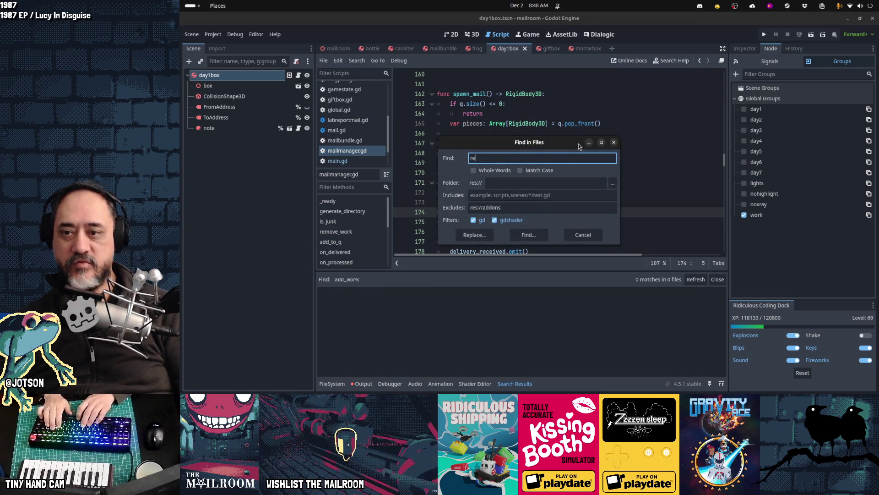
key(Return)
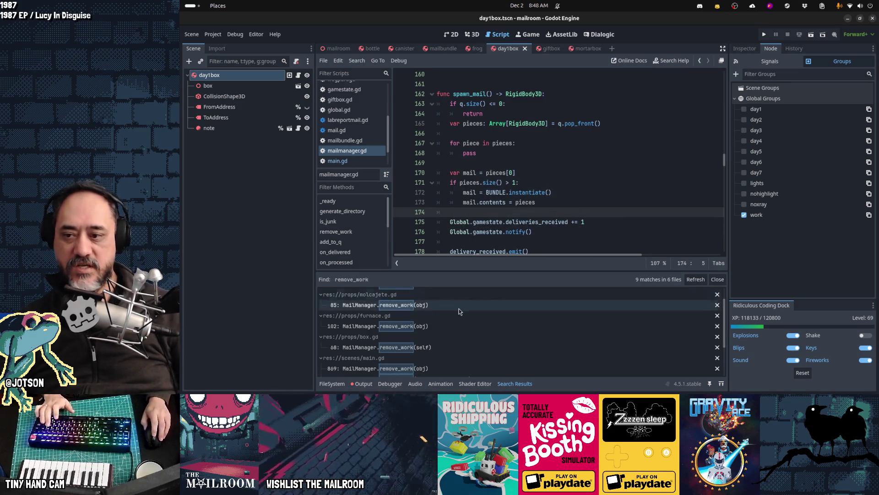
scroll(458, 305, up, 1)
click(435, 304)
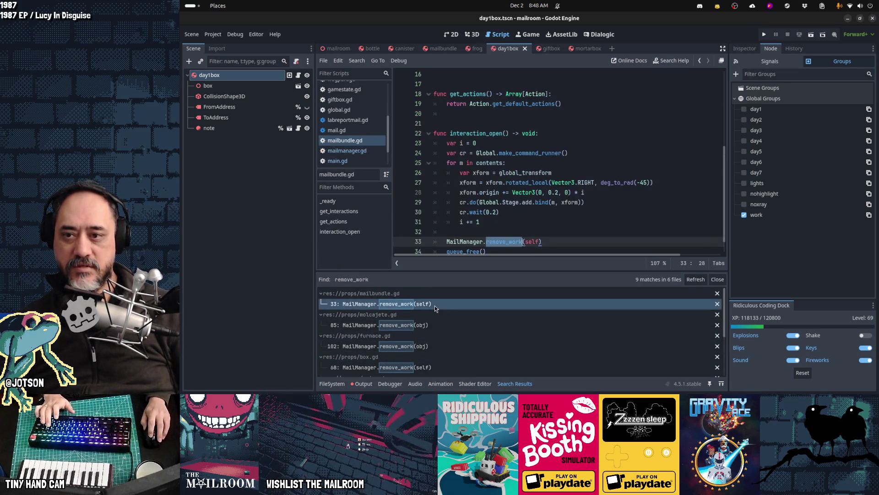
Review the remove_work calls in molcajete.gd, furnace.gd, box.gd and main.gd, ending at the line-105 definition.
mouse_move(546, 176)
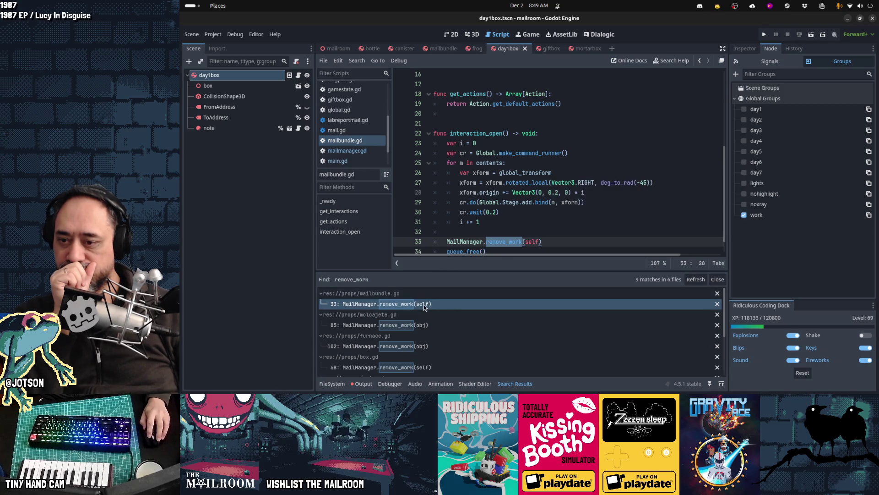
click(420, 326)
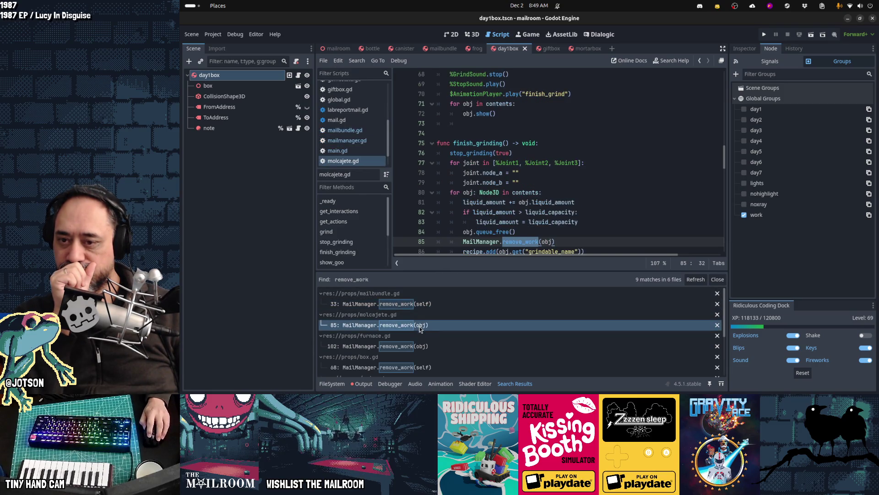
click(421, 345)
scroll(434, 333, down, 1)
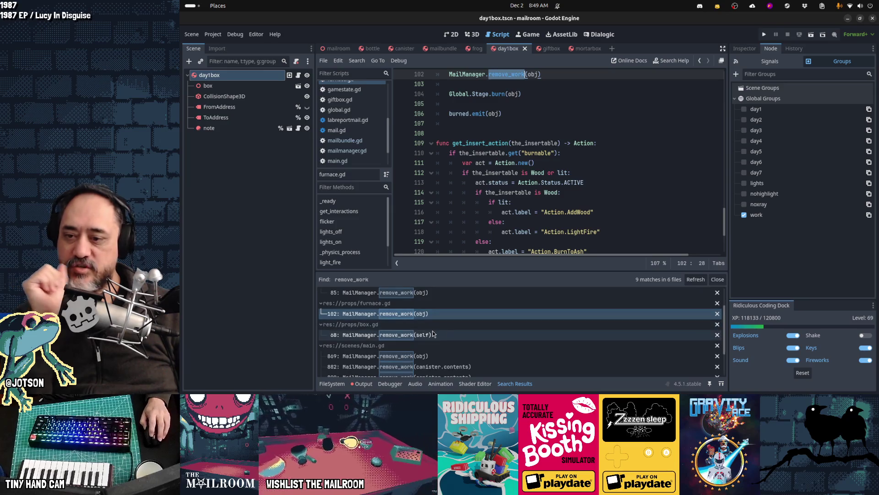
click(434, 335)
click(431, 355)
scroll(475, 334, down, 1)
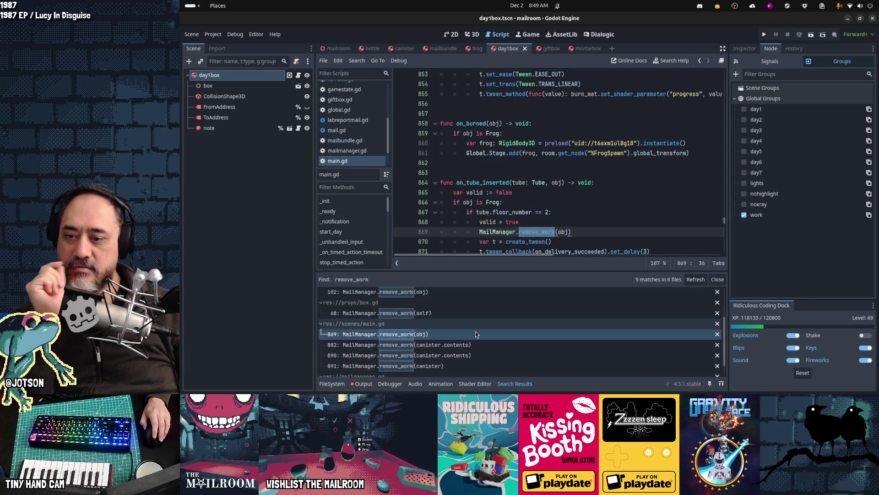
scroll(476, 331, down, 1)
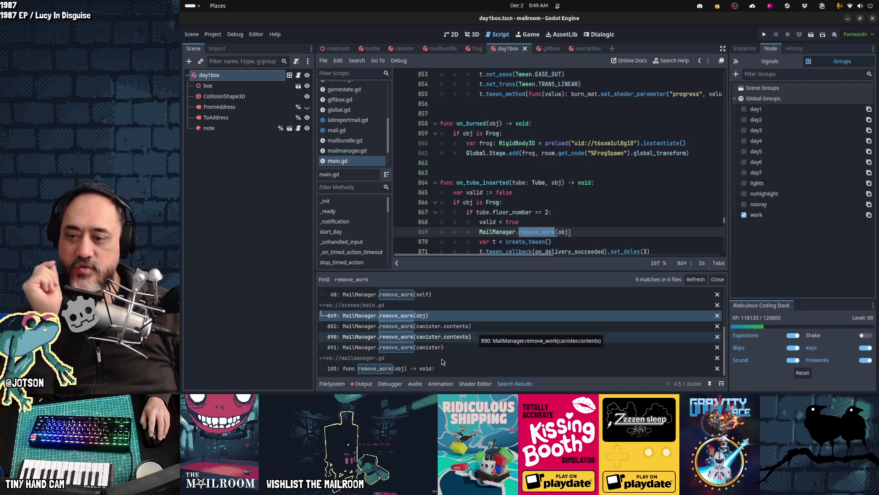
click(423, 369)
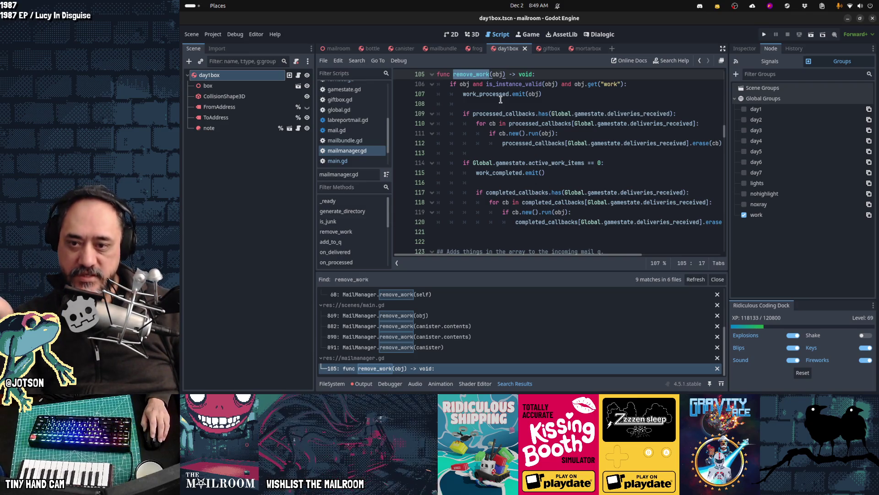
key(Right)
key(Right)
key(Right)
Type remove_work's parameter as obj: Node3D and replace the get("work") check with obj.is_in_group("work").
text(: Node3D)
key(Down)
key(End)
key(BackSpace)
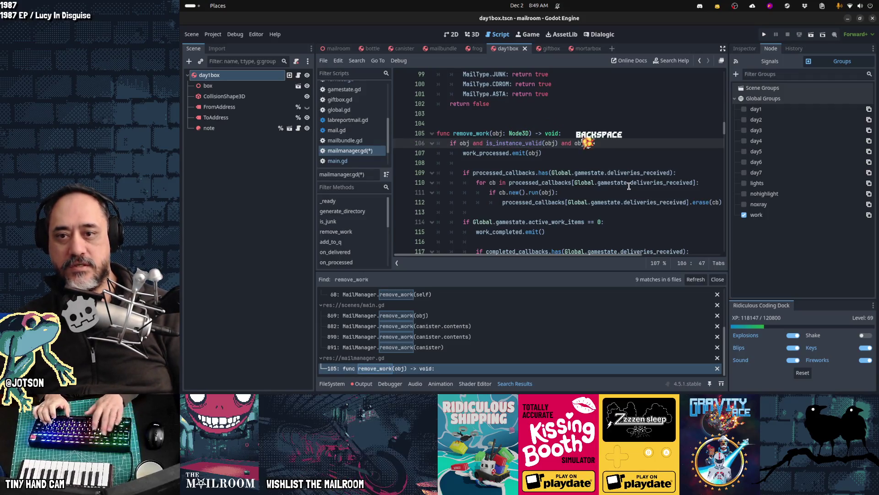
text(is)
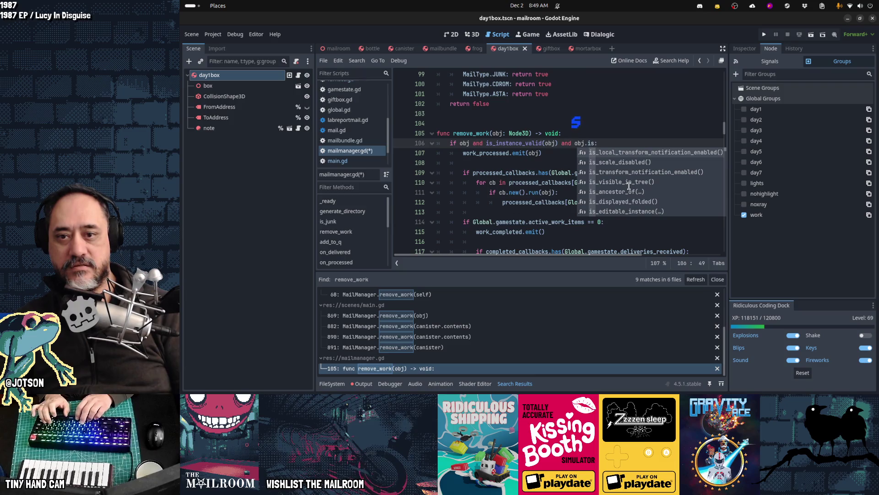
text(_in)
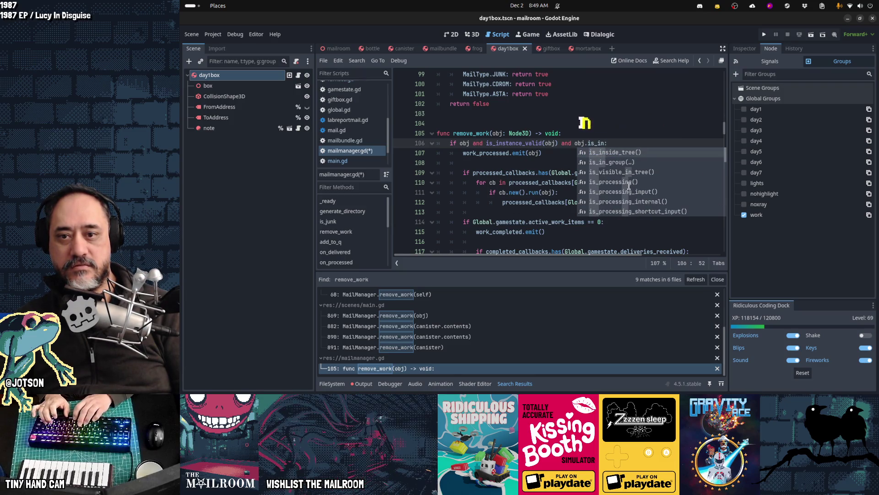
key(Down)
key(Return)
text("work)
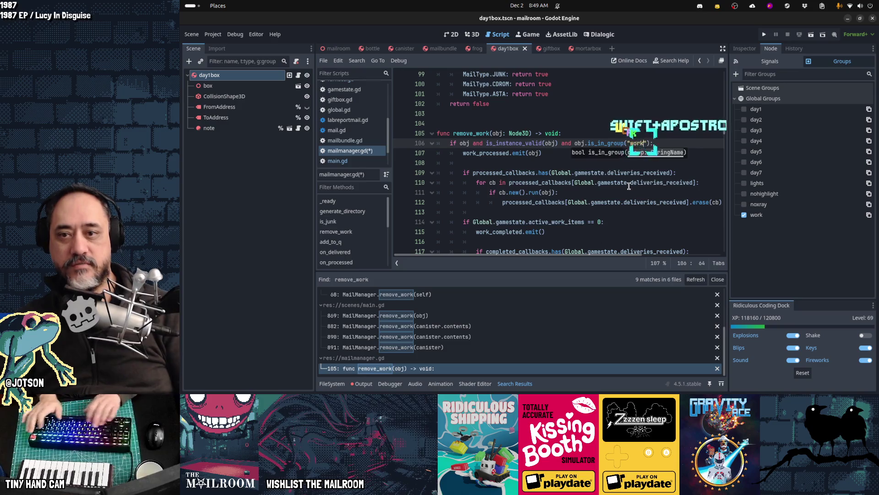
key(Home)
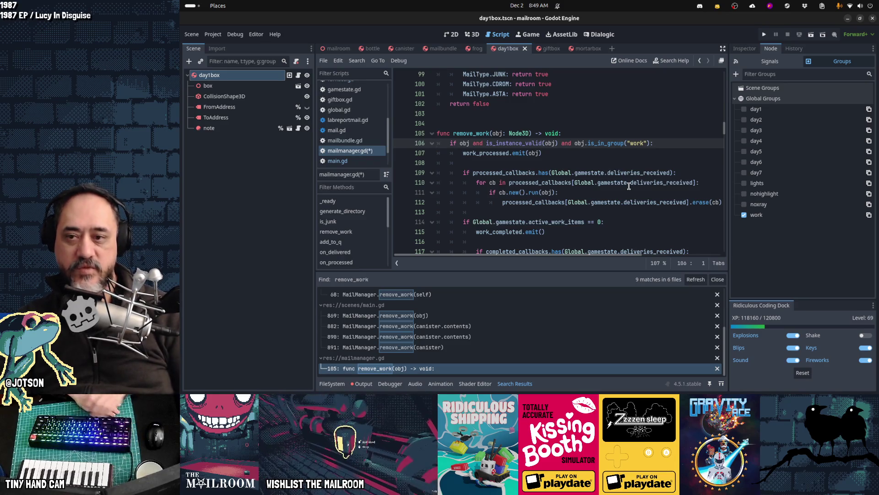
Step through remove_work's body past the work_processed and work_completed signal lines.
key(Down)
key(End)
key(shift+Home)
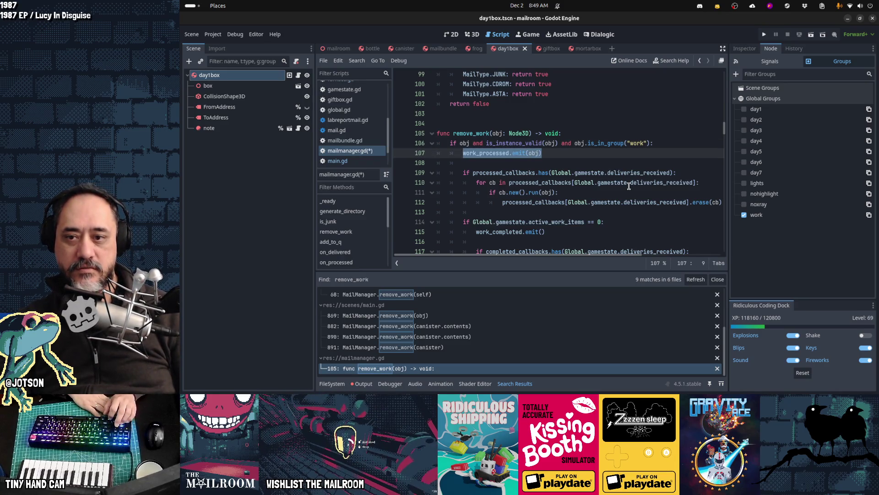
key(Down)
key(Down)
key(Down)
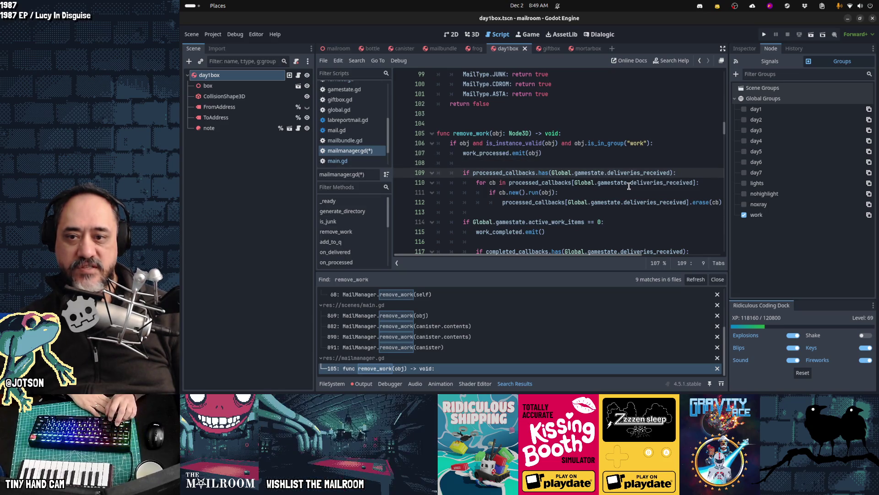
key(Down)
key(Down)
key(Right)
key(Right)
key(Right)
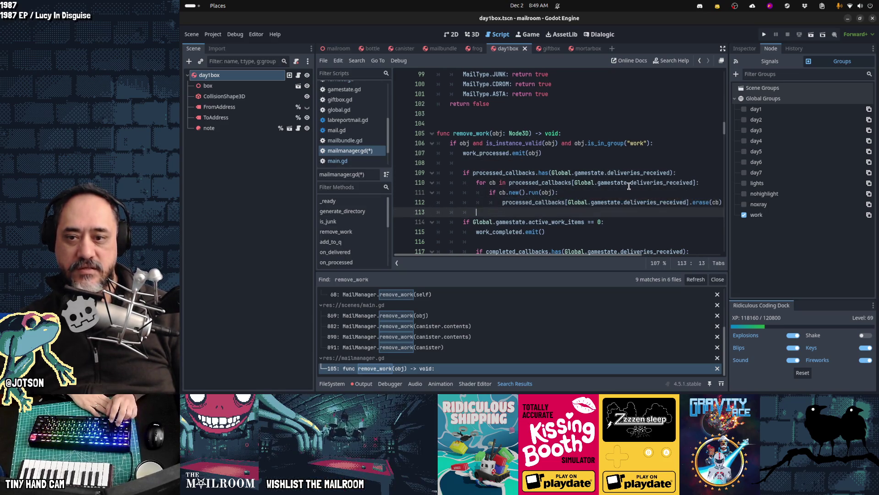
key(End)
key(shift+Home)
key(Down)
key(End)
key(shift+Home)
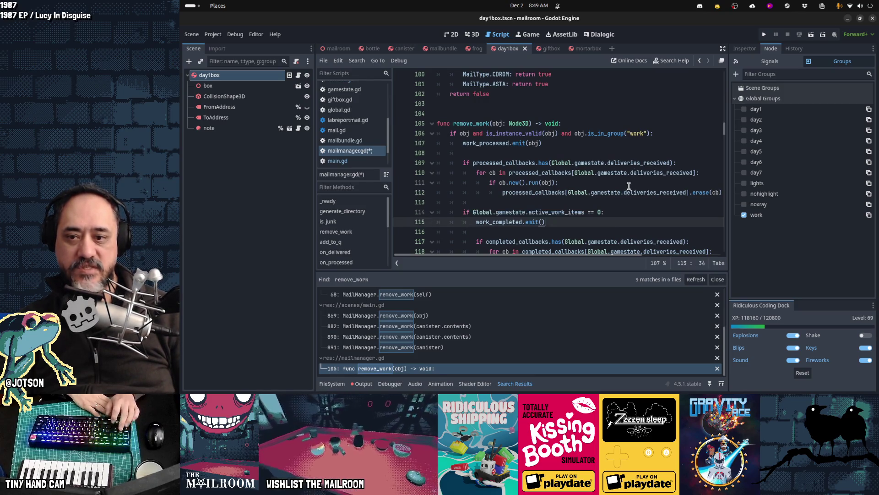
scroll(629, 185, down, 1)
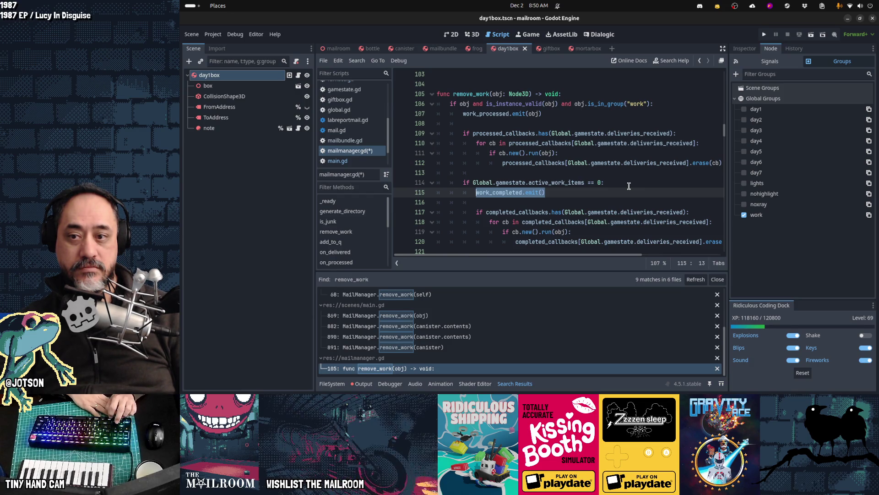
Check the completed-callbacks erase on line 120 and the line-106 group check, then save mailmanager.gd.
key(Down)
key(Down)
key(Down)
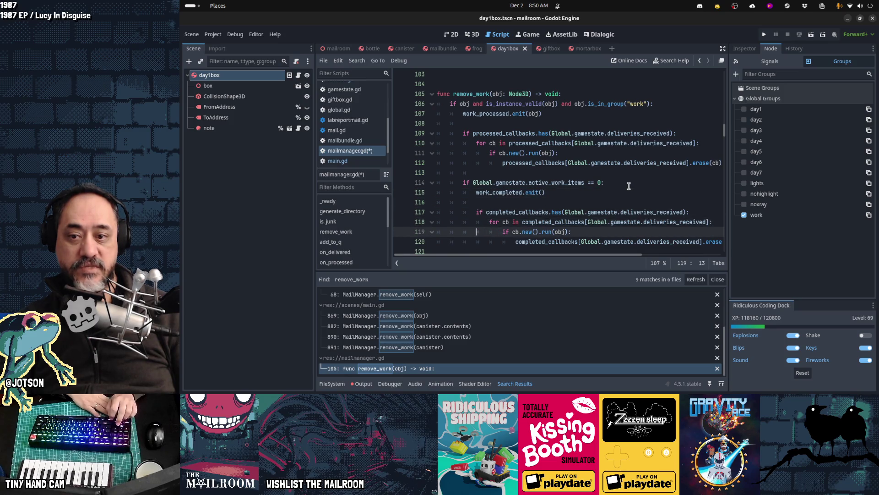
key(End)
key(Home)
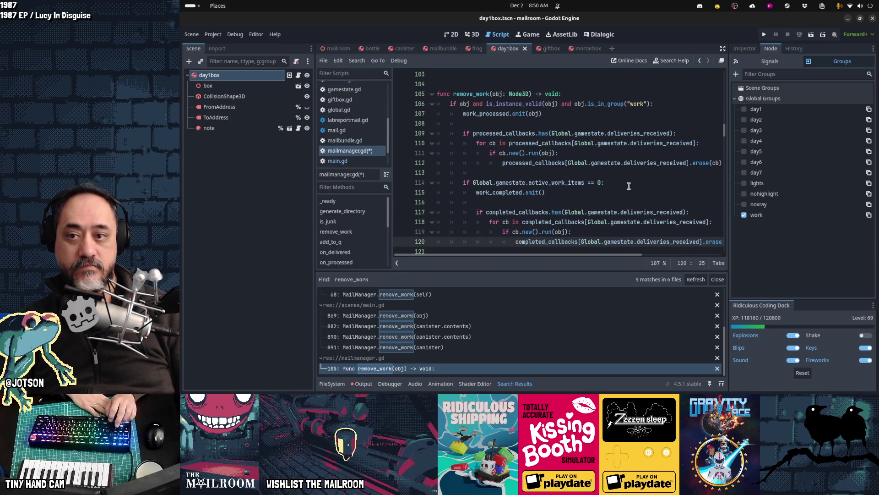
key(Down)
key(Down)
key(Down)
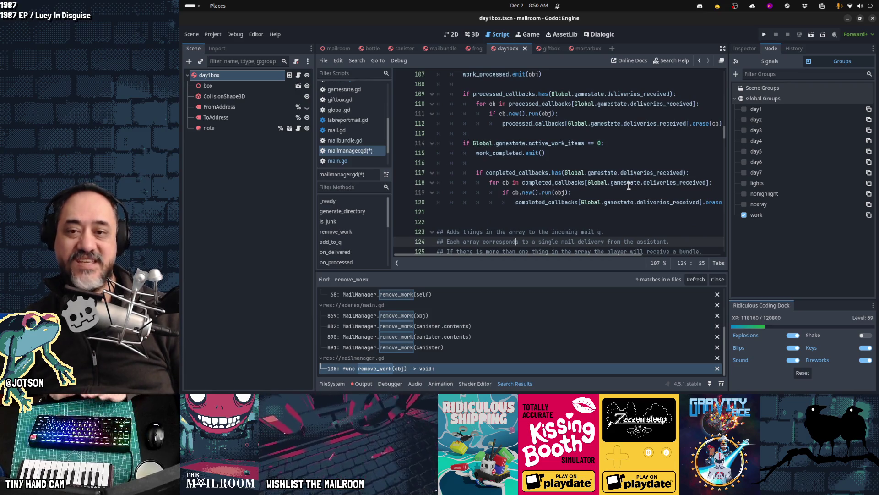
key(Up)
key(Up)
key(Up)
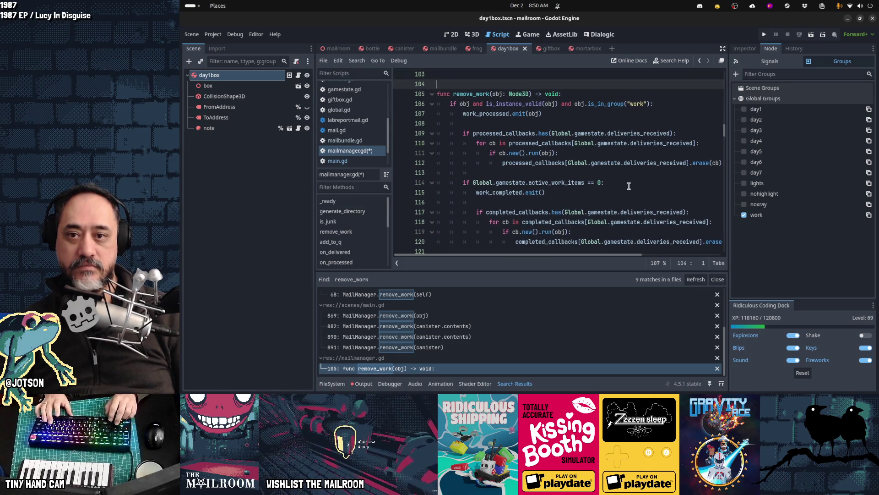
key(Down)
key(Down)
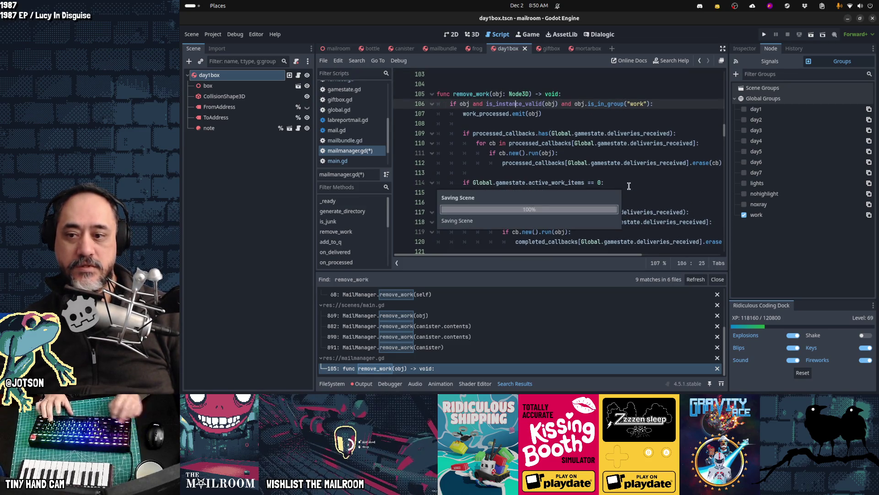
key(ctrl+s)
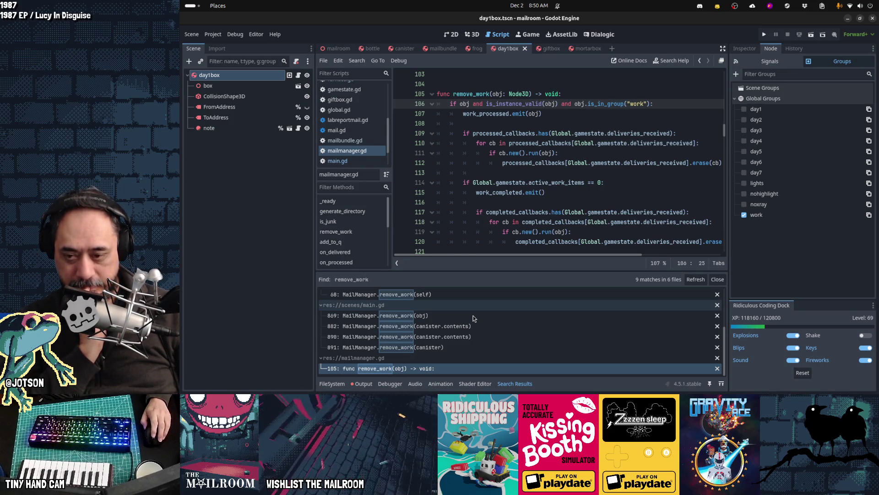
Open box.gd at line 68 and inspect MailManager.remove_work(self) followed by queue_free().
scroll(473, 315, up, 3)
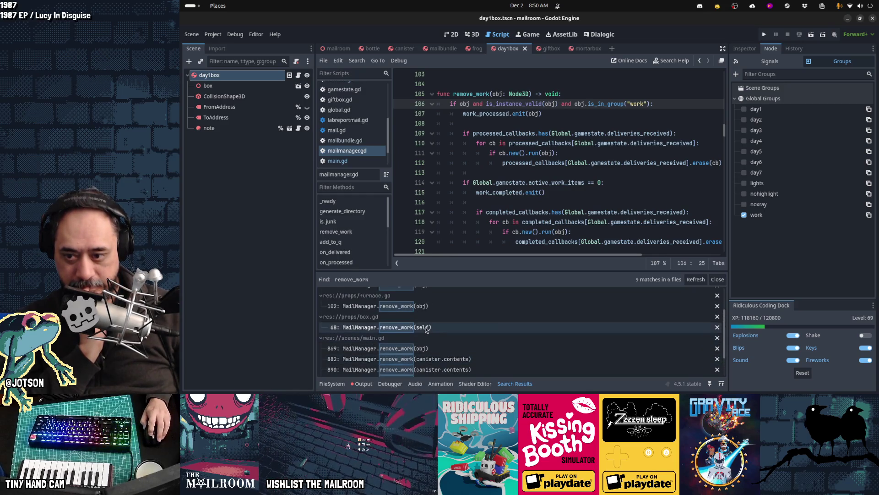
click(426, 328)
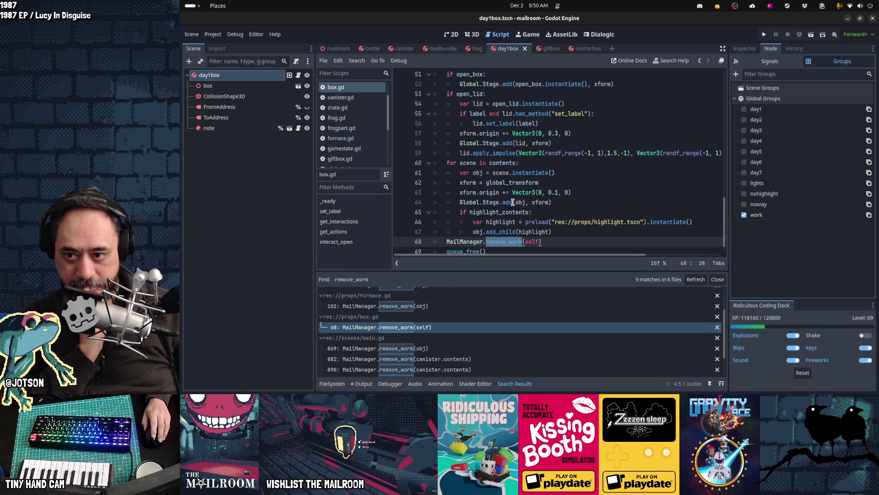
scroll(513, 202, down, 1)
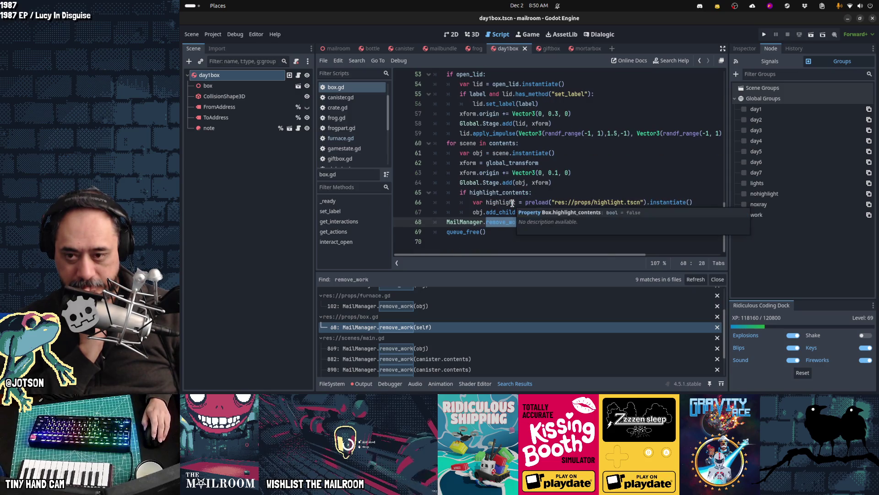
click(501, 222)
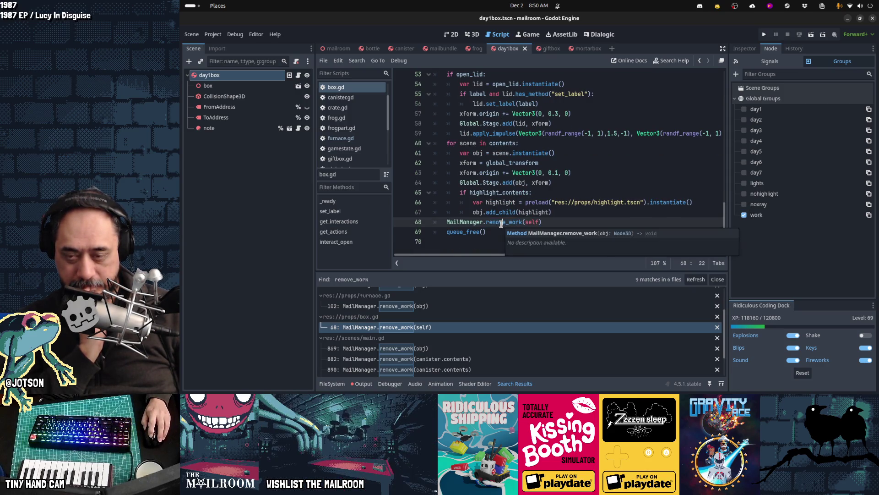
double_click(506, 231)
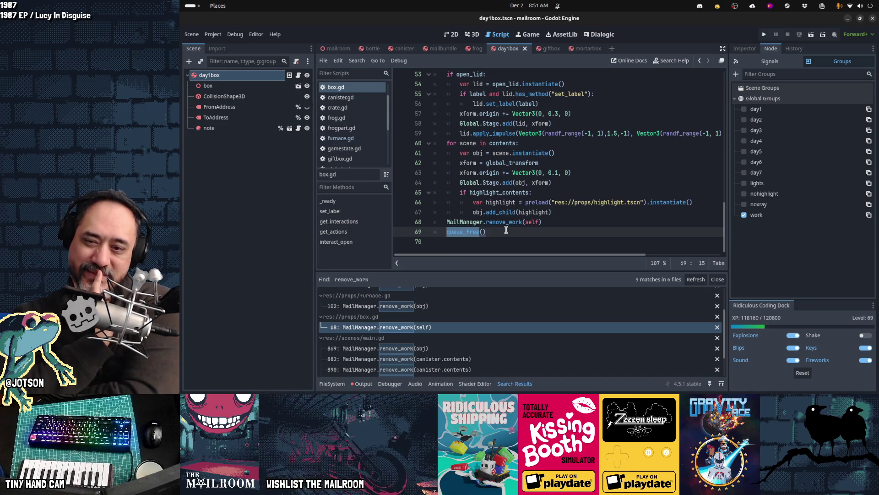
scroll(465, 303, up, 3)
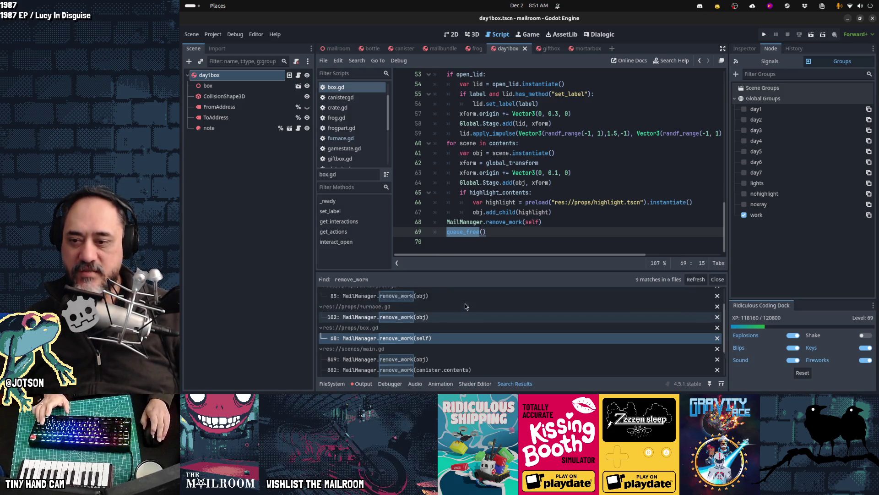
Inspect mailbundle.gd's line-33 remove_work(self) and queue_free() calls, then return to the remove_work definition.
click(465, 303)
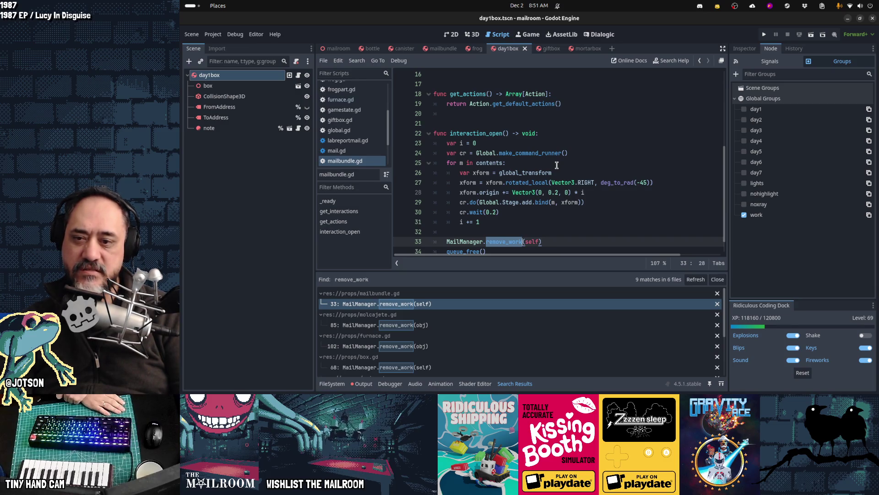
key(Down)
key(shift+Home)
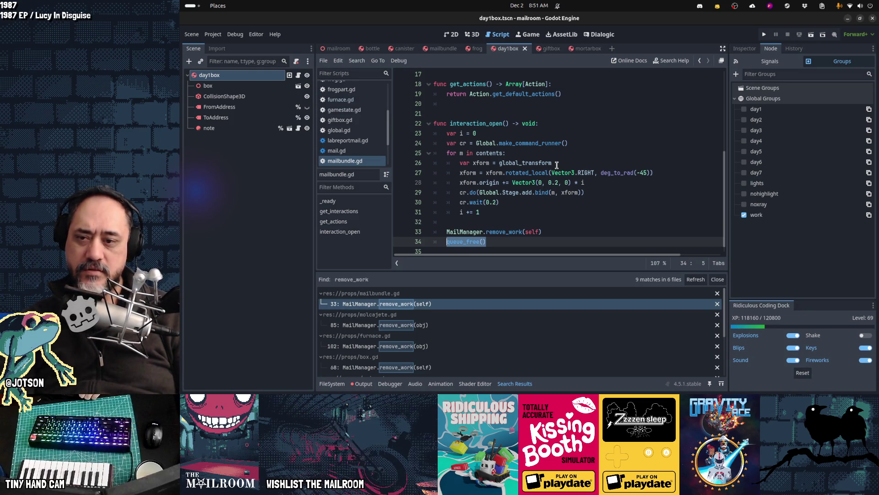
key(Up)
key(shift+End)
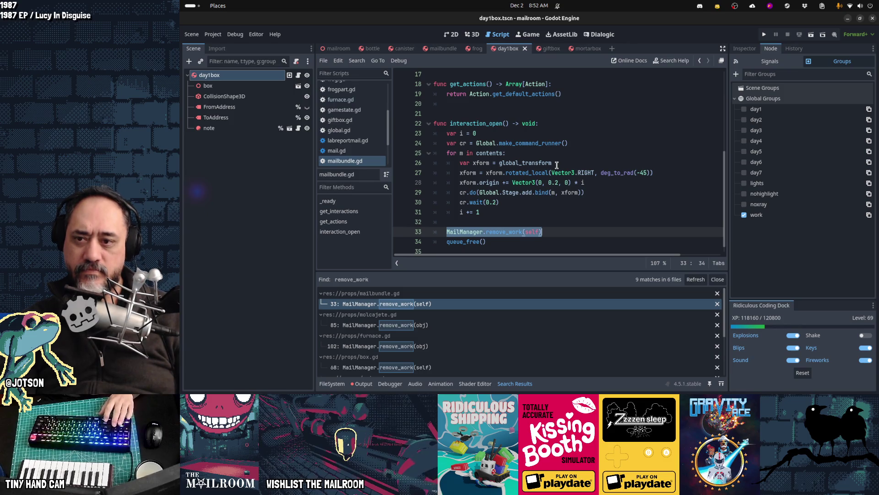
key(Left)
key(Left)
key(Left)
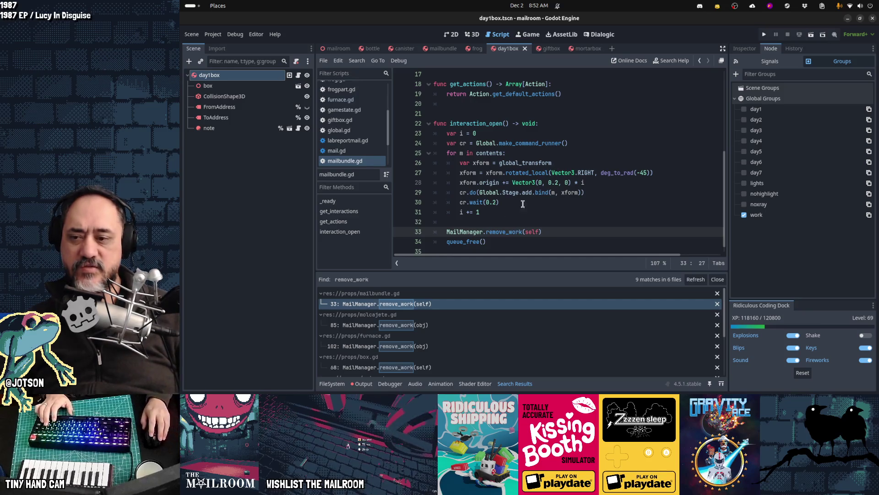
scroll(447, 320, down, 3)
scroll(447, 320, down, 1)
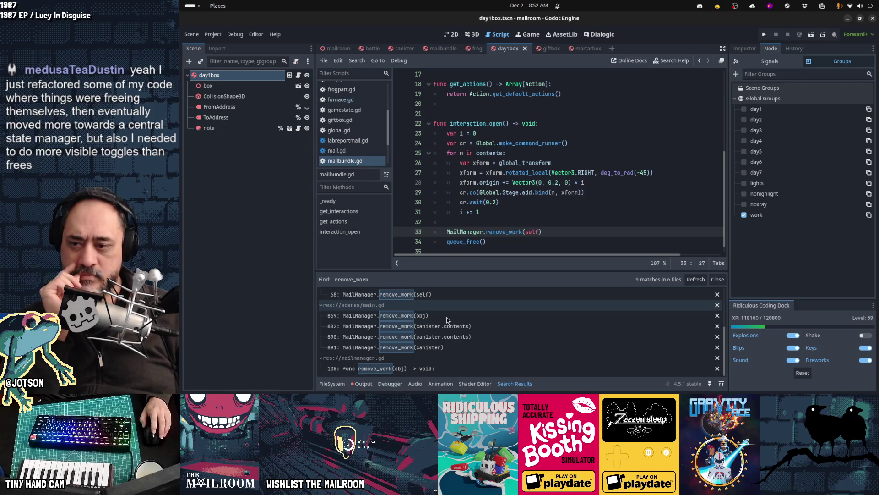
click(415, 369)
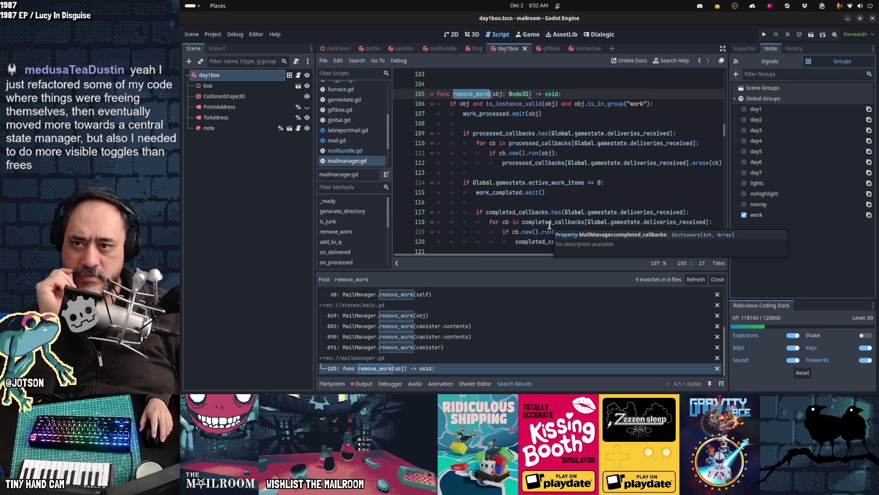
Rename the remove_work function to send_work_notifications and save mailmanager.gd.
text(send_work_)
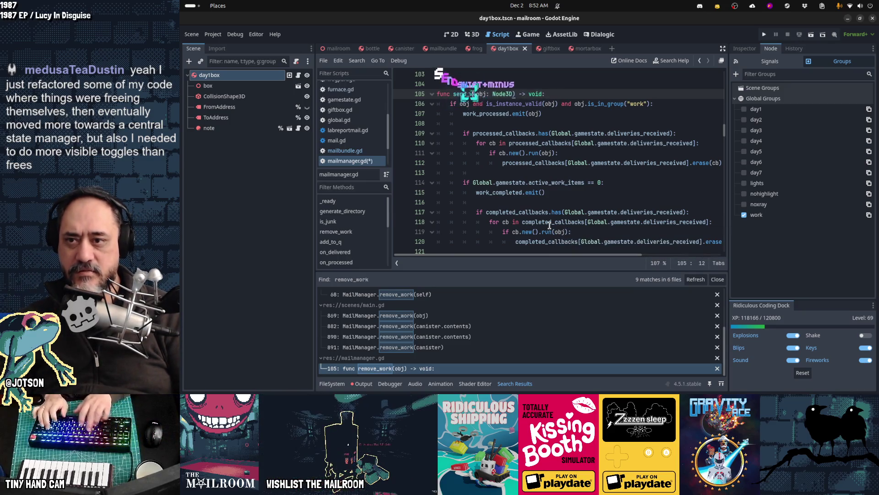
text(notifications)
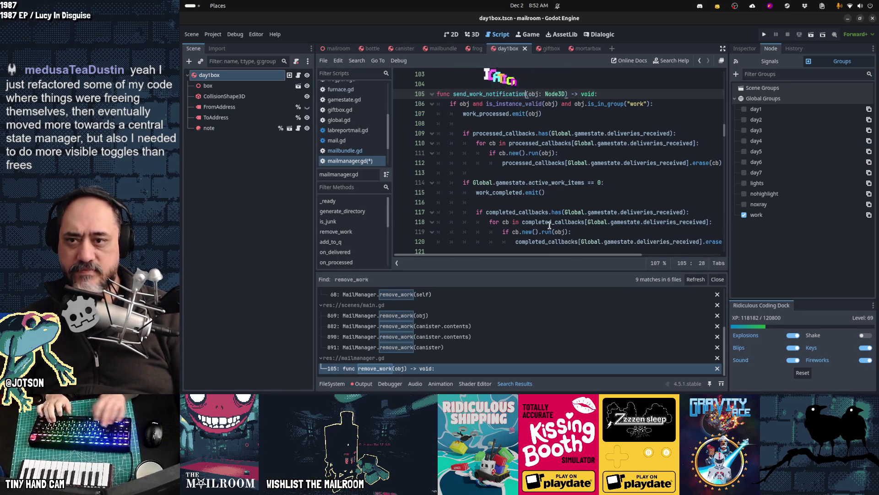
key(ctrl+shift+Left)
key(ctrl+c)
key(ctrl+s)
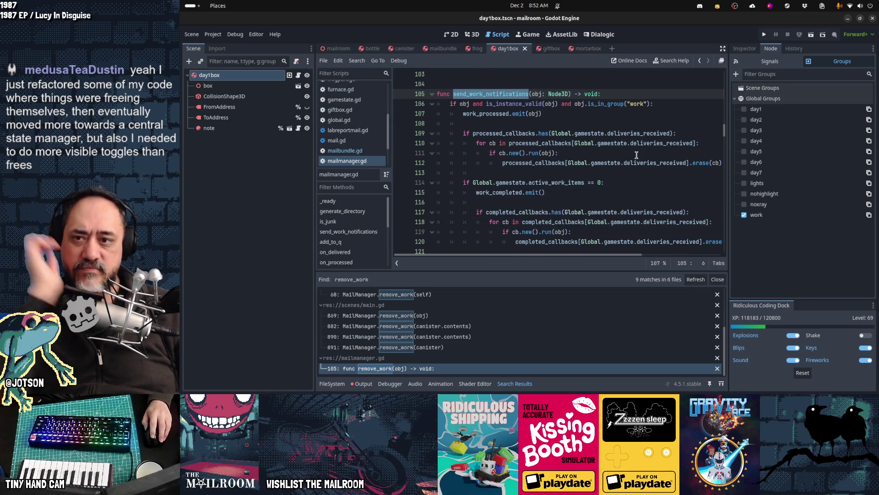
Open the remaining remove_work call on line 33 of mailbundle.gd.
scroll(583, 167, down, 4)
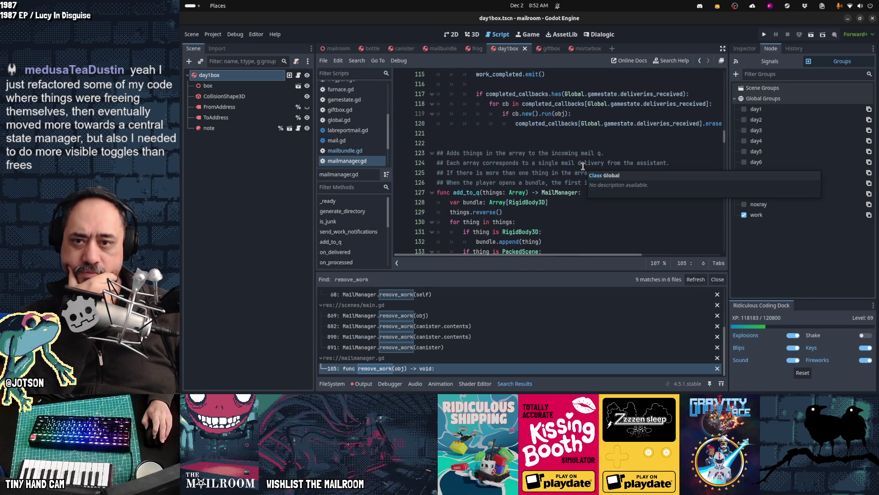
scroll(583, 166, up, 5)
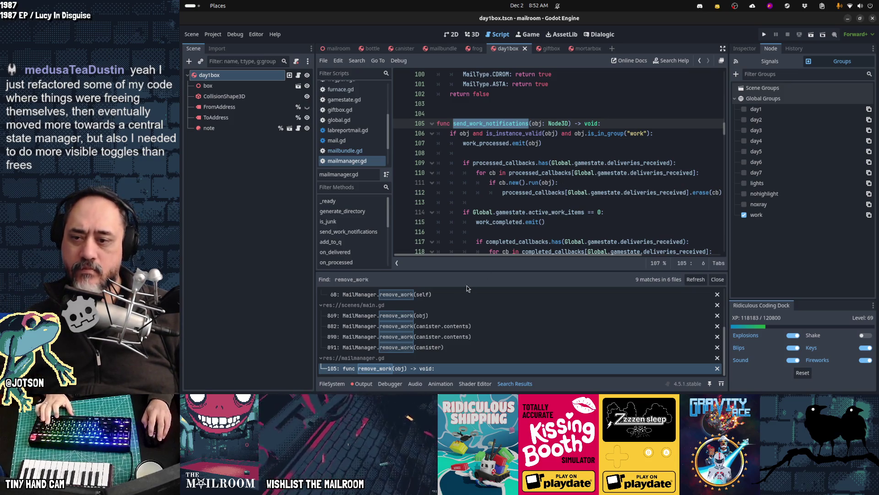
scroll(458, 321, up, 3)
click(436, 304)
Paste send_work_notifications over remove_work in mailbundle.gd, molcajete.gd, furnace.gd, box.gd and main.gd line 869.
key(ctrl+v)
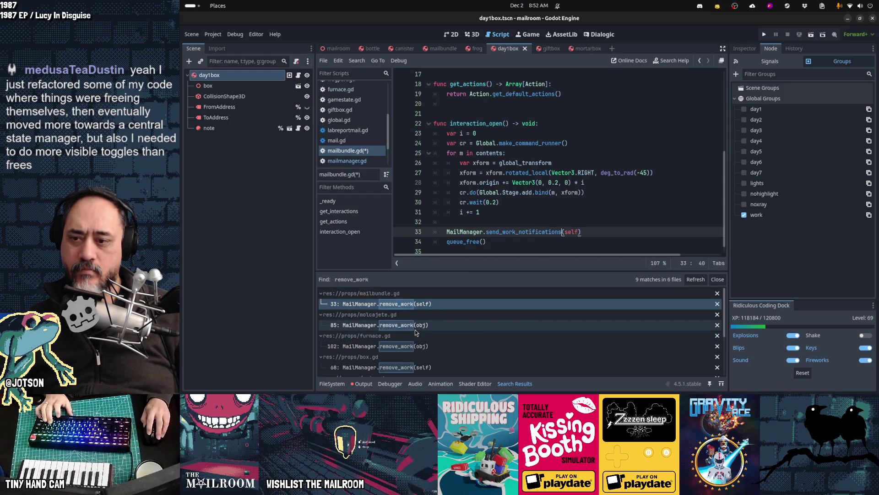
click(415, 325)
key(ctrl+v)
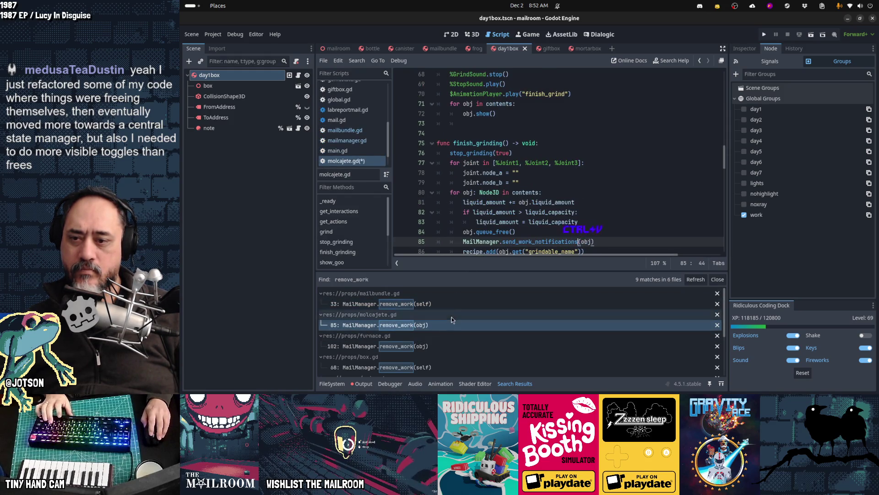
click(433, 346)
key(ctrl+v)
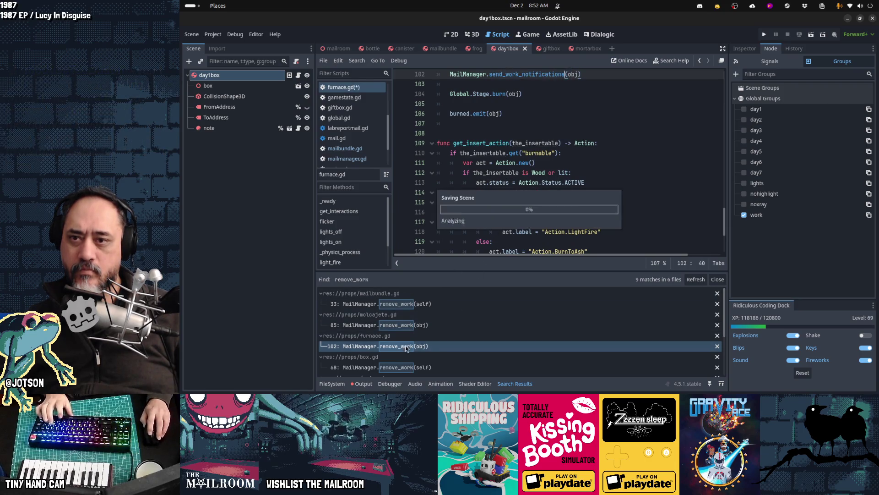
click(414, 366)
key(ctrl+v)
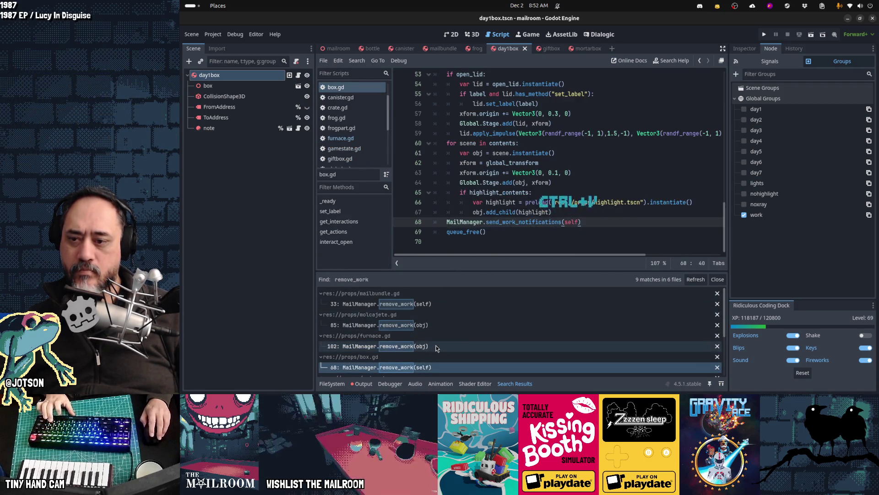
scroll(439, 334, down, 1)
click(439, 365)
key(ctrl+v)
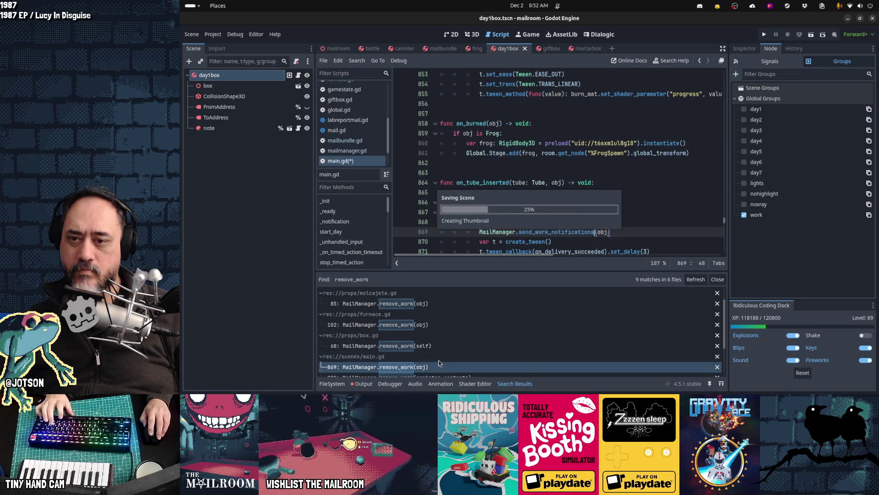
Replace remove_work with send_work_notifications on main.gd lines 882, 890 and 891.
scroll(439, 360, down, 3)
click(436, 348)
key(ctrl+v)
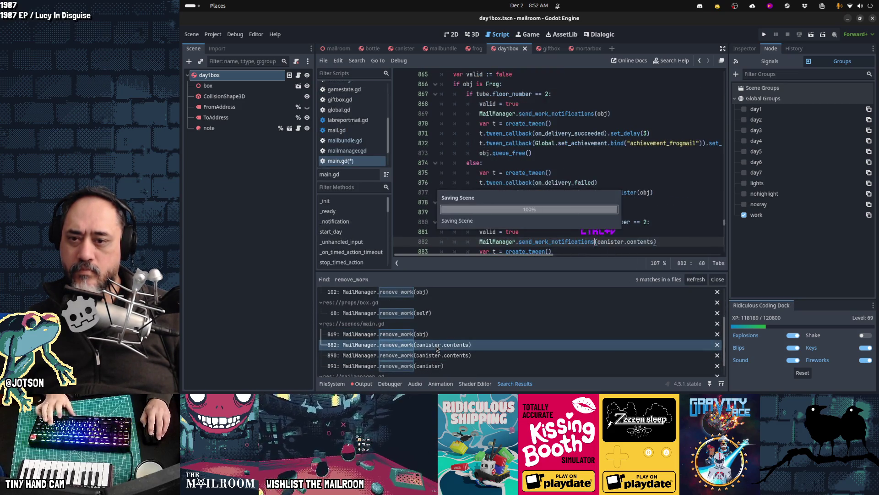
scroll(438, 343, down, 2)
click(437, 339)
key(ctrl+v)
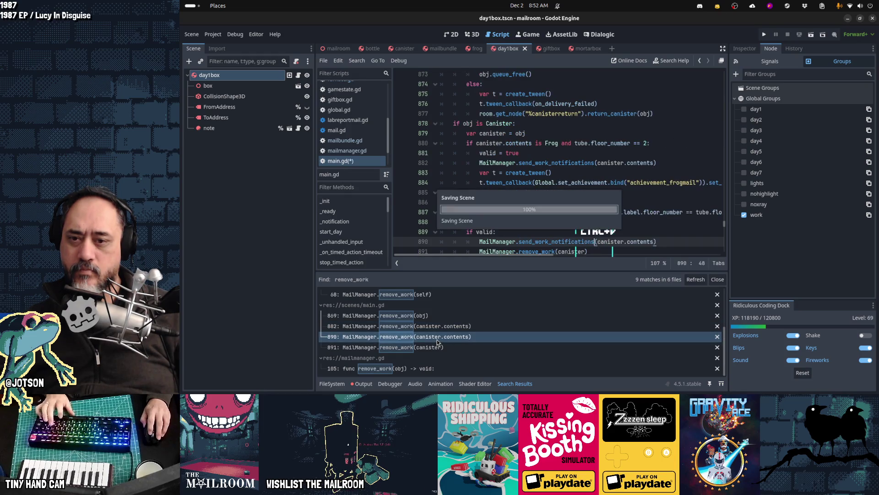
click(436, 348)
key(ctrl+v)
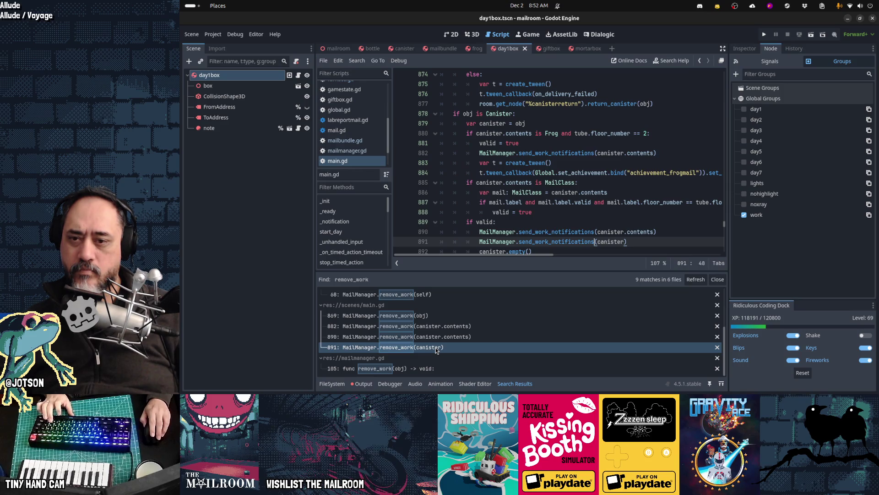
Cut the duplicate canister notification on line 891, save, and confirm remove_work has 0 matches.
scroll(561, 166, down, 2)
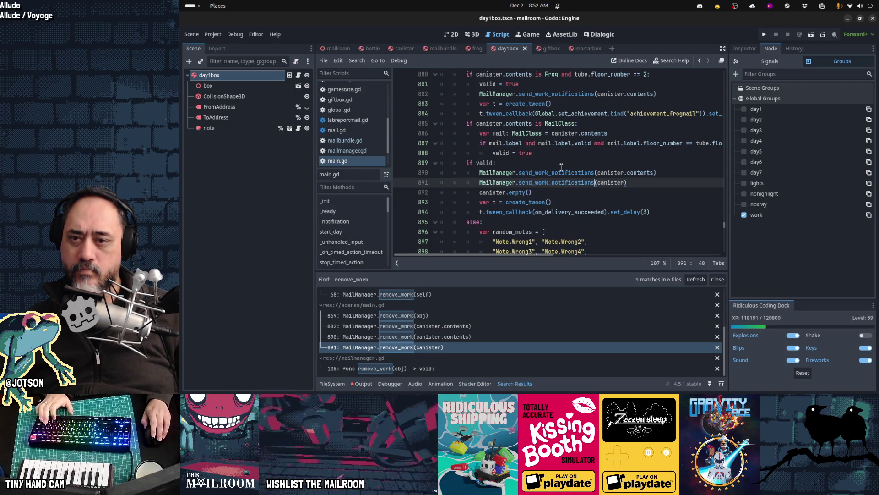
key(ctrl+x)
key(ctrl+s)
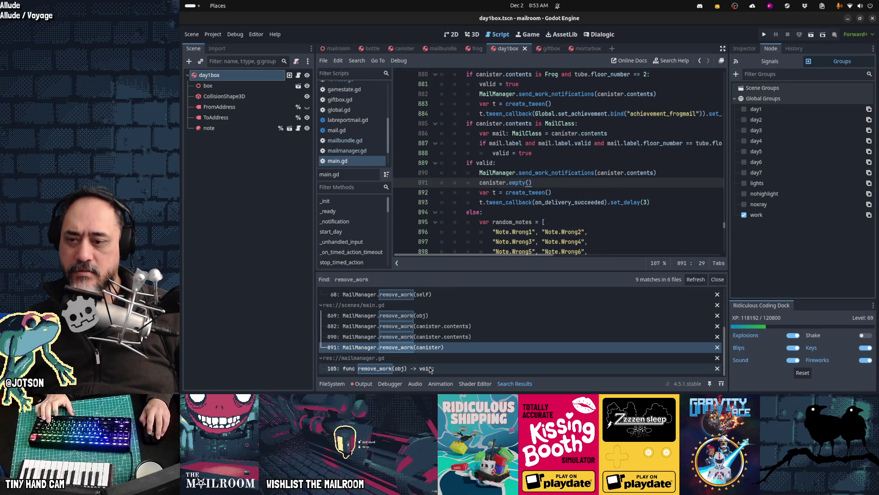
click(696, 279)
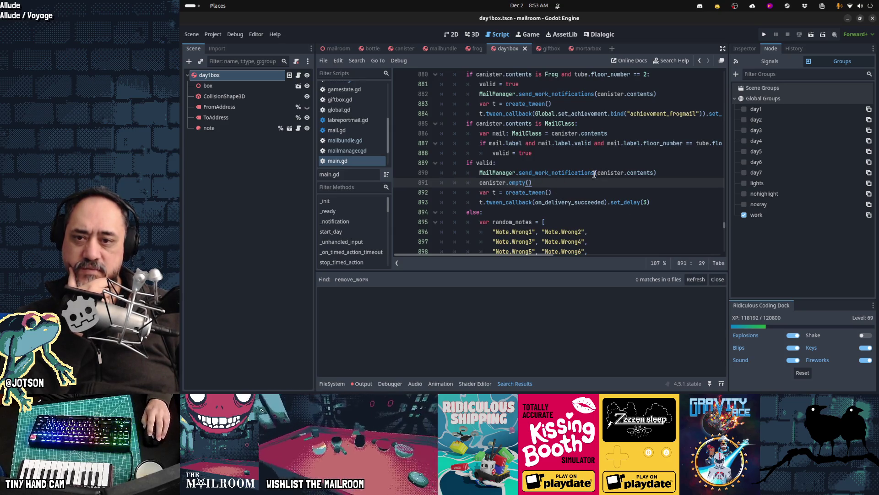
Jump from the line-890 call to the send_work_notifications definition in mailmanager.gd.
drag(597, 172, 658, 173)
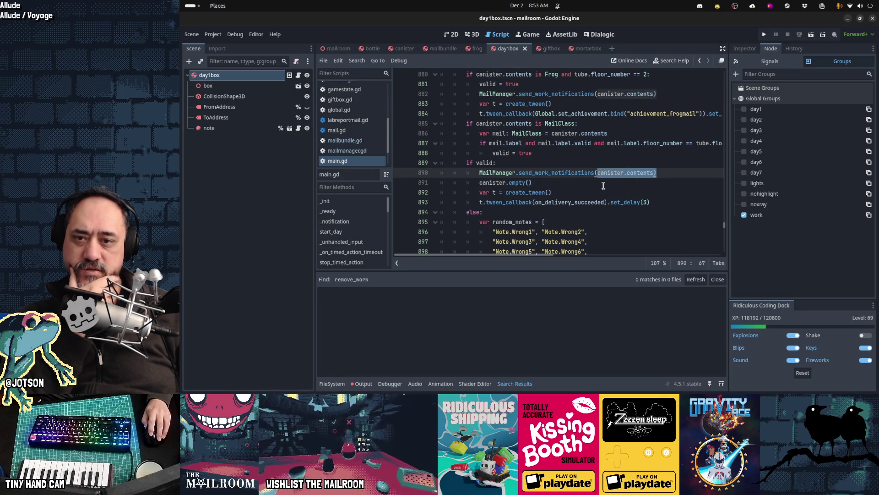
click(571, 174)
ctrl+click(571, 174)
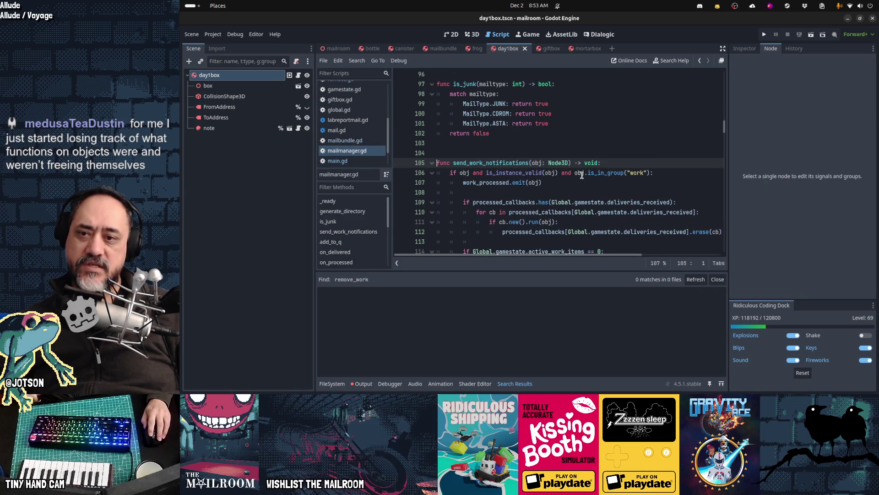
scroll(549, 160, down, 3)
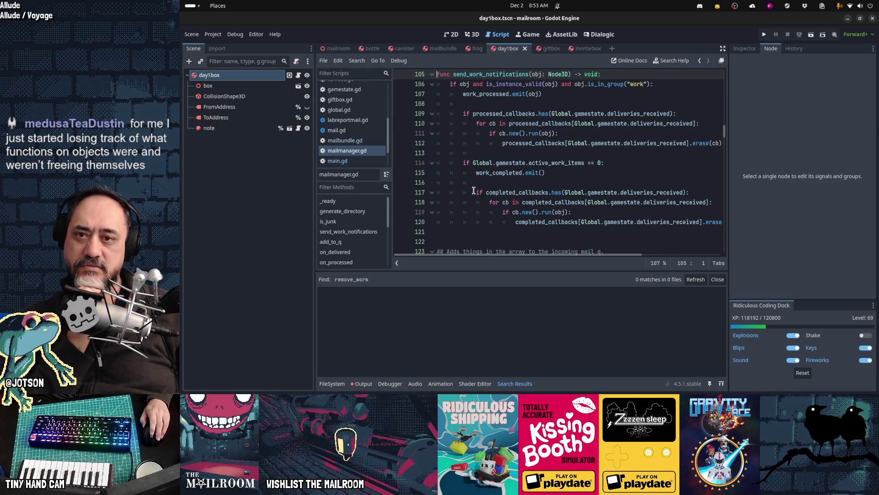
Select the send_work_notifications body and dedent it one level.
scroll(474, 190, up, 2)
scroll(473, 190, down, 1)
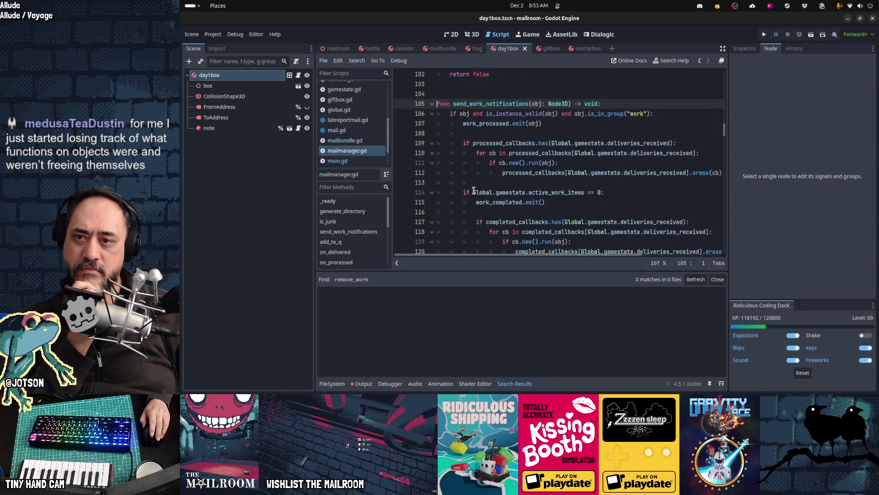
scroll(474, 190, down, 3)
scroll(474, 190, up, 1)
scroll(474, 191, up, 2)
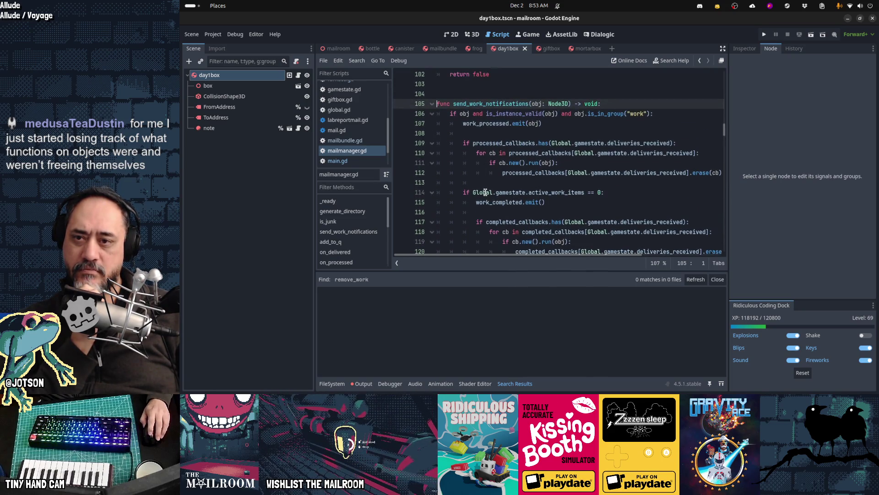
scroll(484, 192, down, 1)
drag(565, 221, 464, 95)
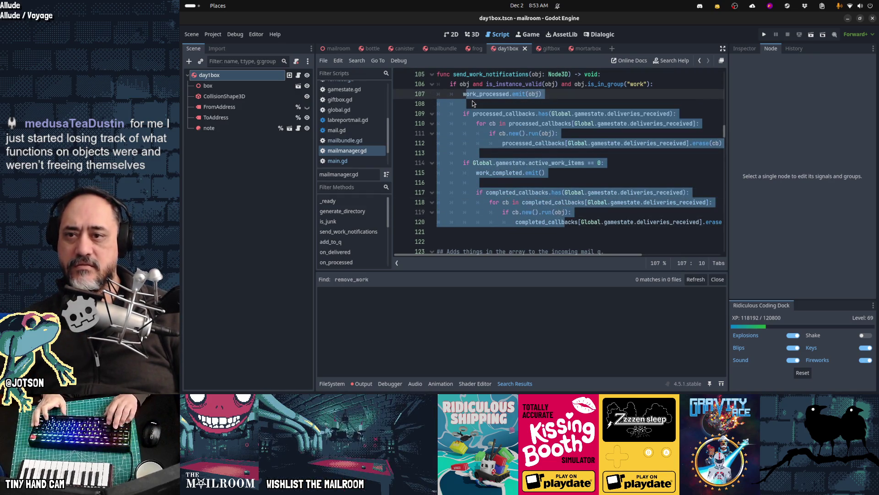
key(shift+Tab)
Add an 'if not obj:' guard with an early return above the combined condition.
key(Up)
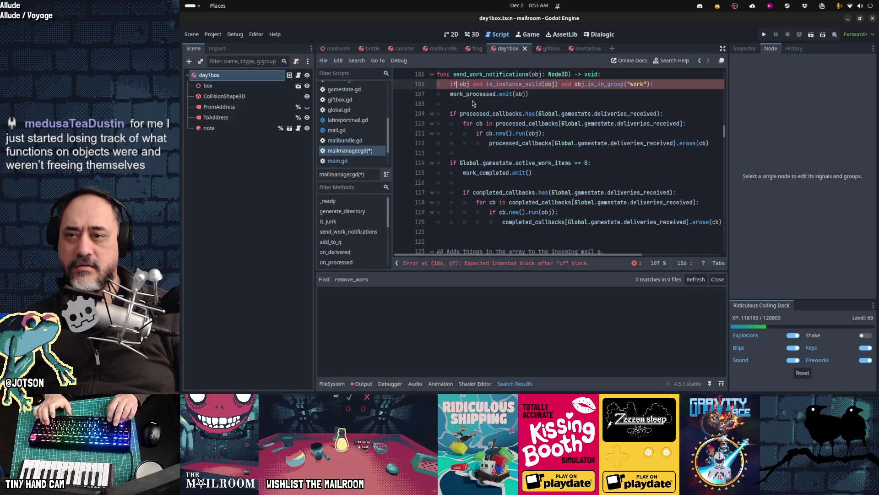
key(ctrl+Right)
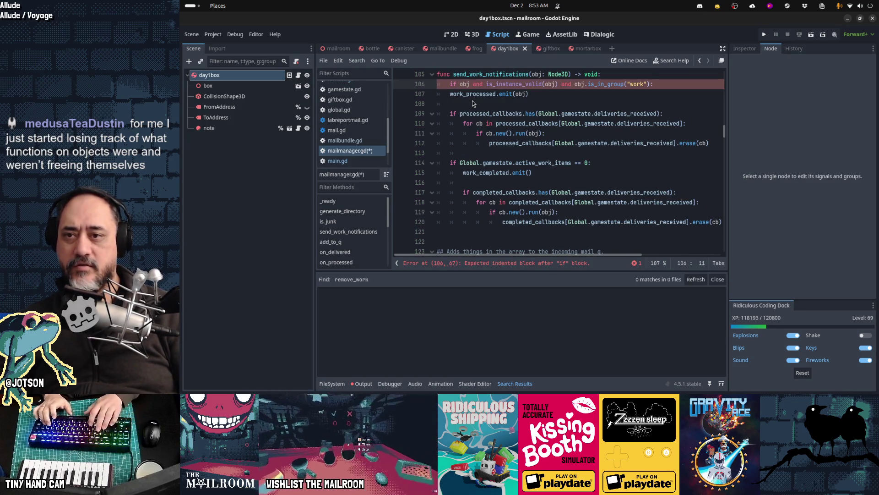
key(ctrl+shift+Return)
text(if obj)
key(ctrl+Left)
text(not)
key(End)
text(:)
key(Return)
text(return)
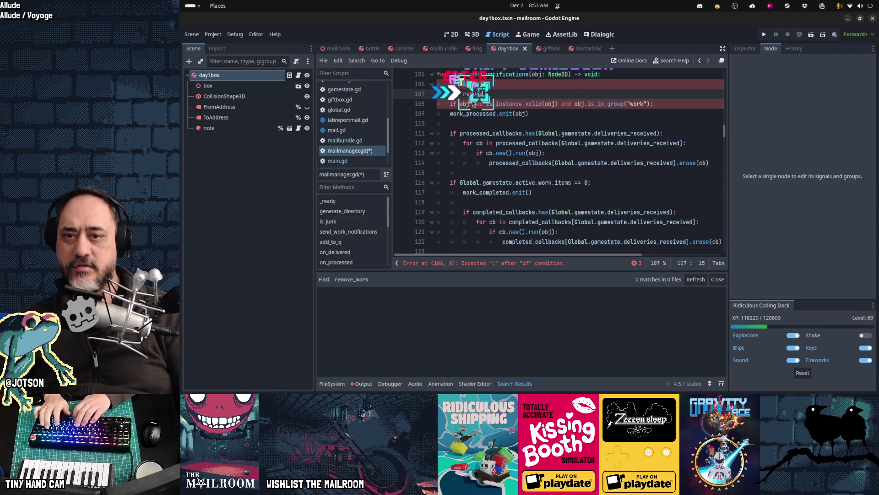
key(Return)
Add early-return guards 'if not is_instance_valid(obj):' and 'if not obj.is_in_group("work"):'.
key(BackSpace)
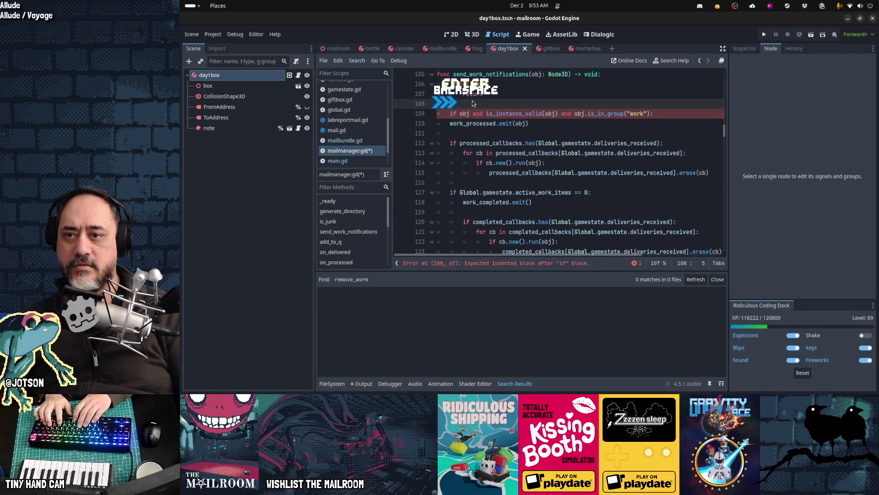
text(if not is_in)
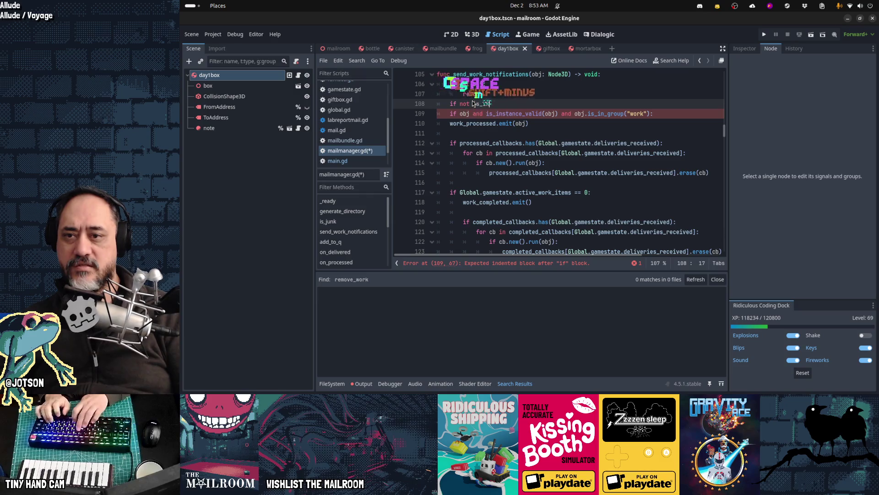
text(stance_valid(obj))
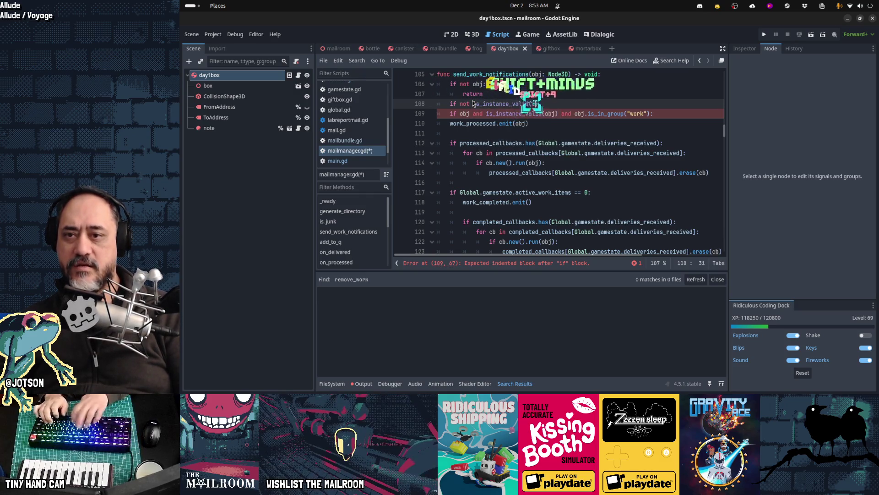
text(:)
key(Return)
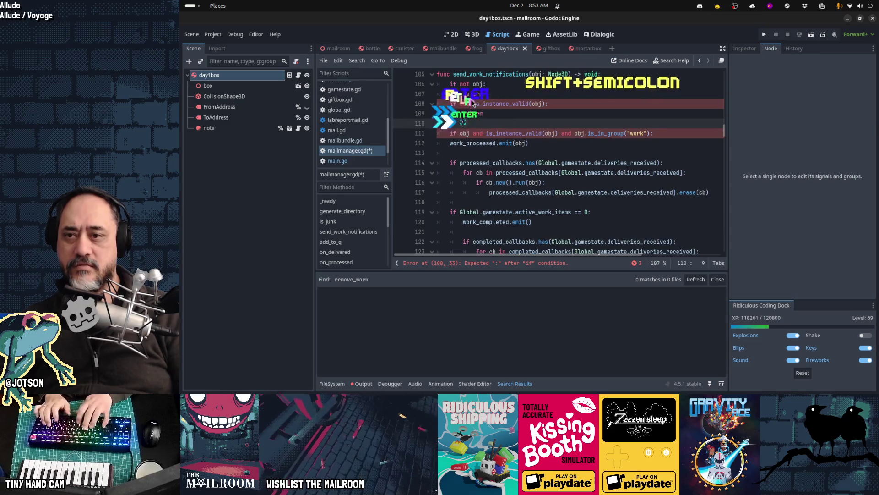
text(return)
key(Return)
key(BackSpace)
text(if not obj)
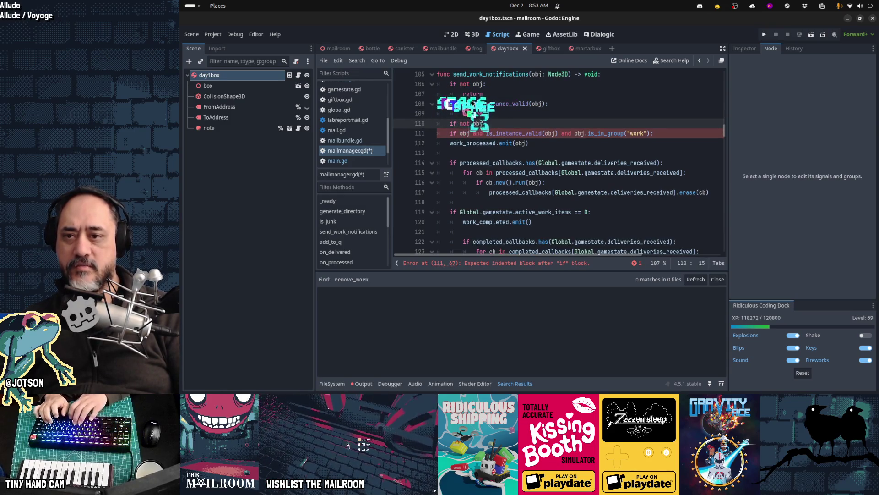
text(.is_in_group()
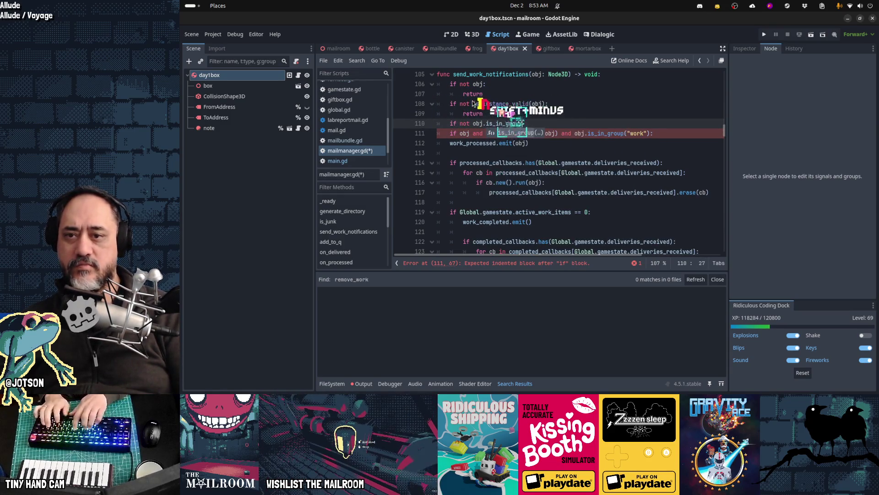
text("work"):)
key(Return)
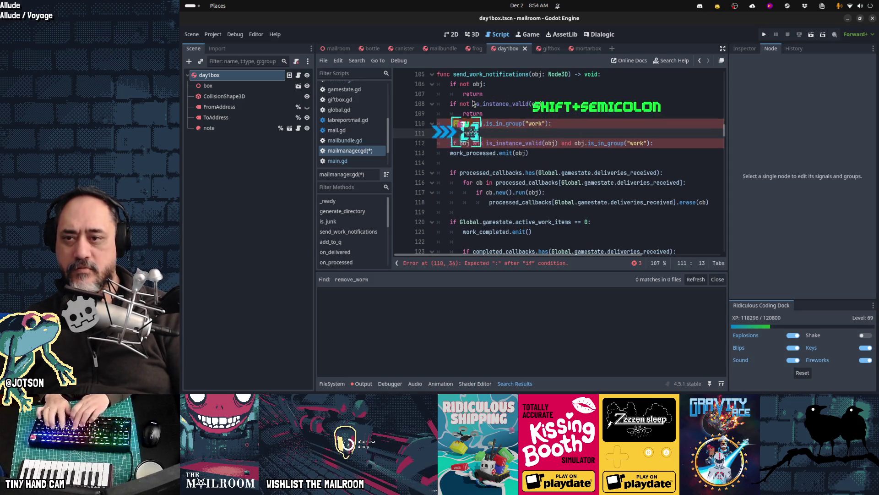
text(return)
Cut the old combined if line and join each return onto its guard line.
key(Down)
key(ctrl+x)
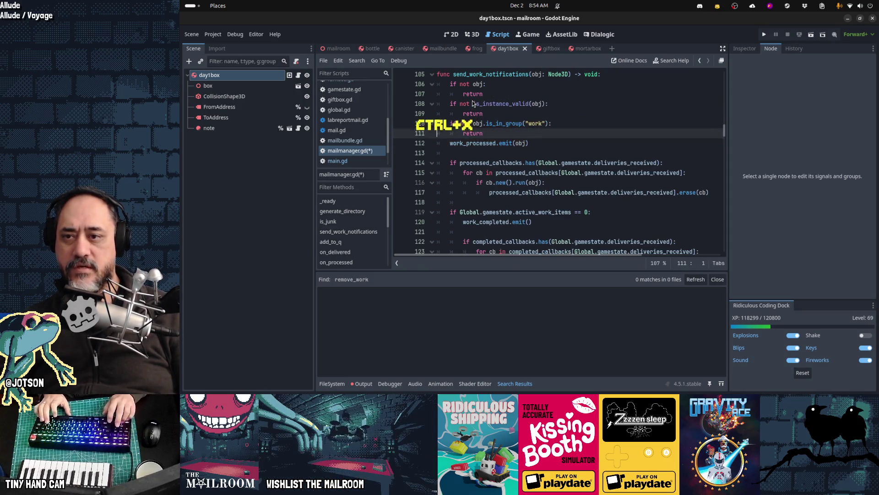
key(Return)
key(BackSpace)
key(BackSpace)
key(BackSpace)
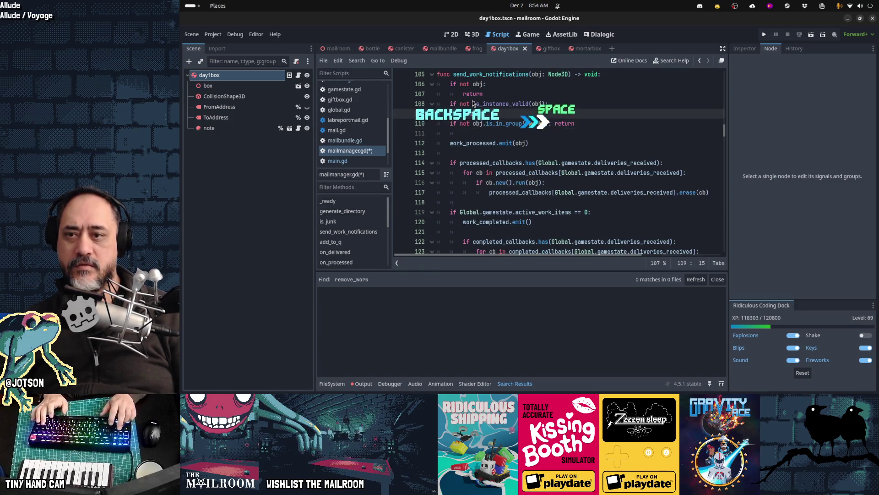
key(Up)
key(Up)
key(Home)
key(Down)
key(Home)
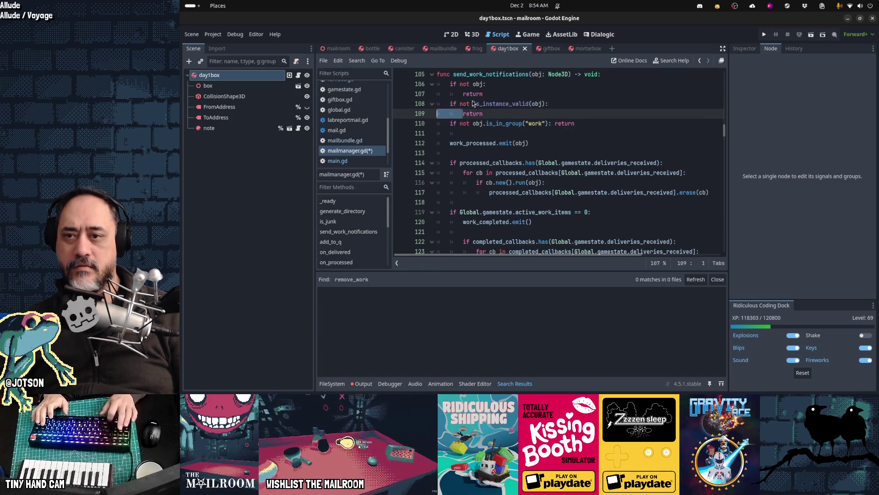
key(BackSpace)
key(BackSpace)
key(BackSpace)
key(Up)
key(Home)
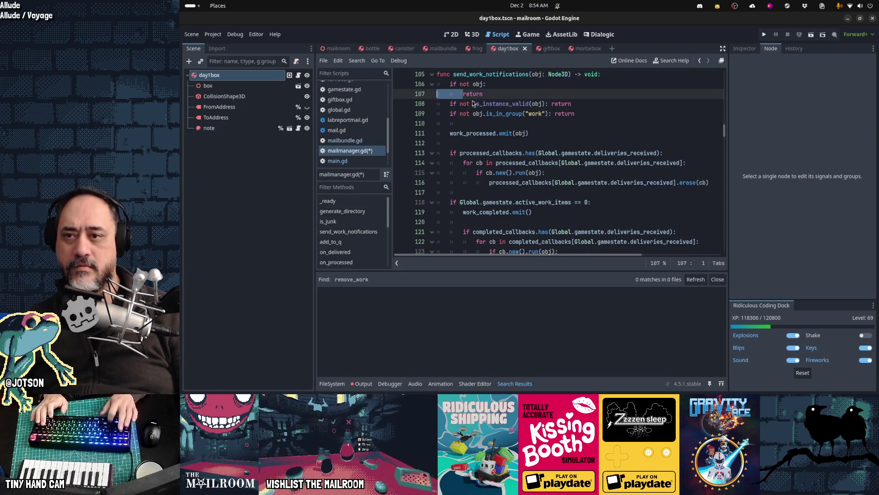
key(BackSpace)
key(BackSpace)
key(BackSpace)
Select the one-line null guard at the top of the function.
key(Home)
key(Home)
scroll(473, 104, up, 1)
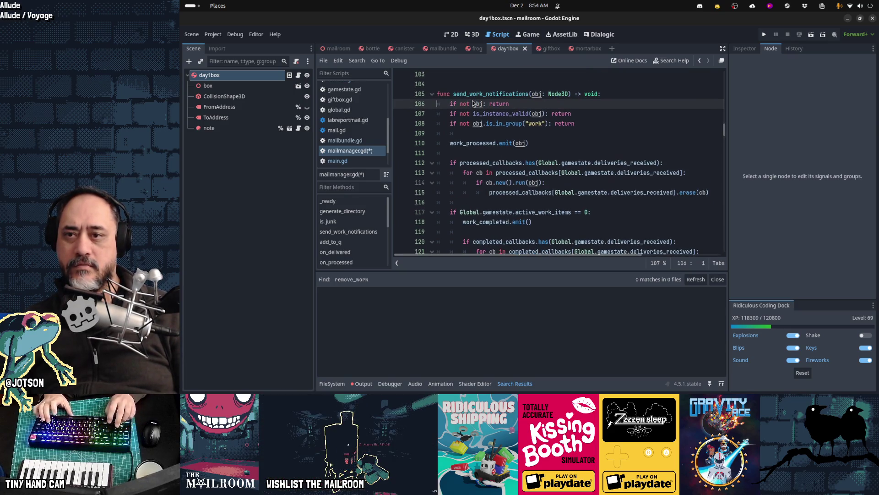
key(Up)
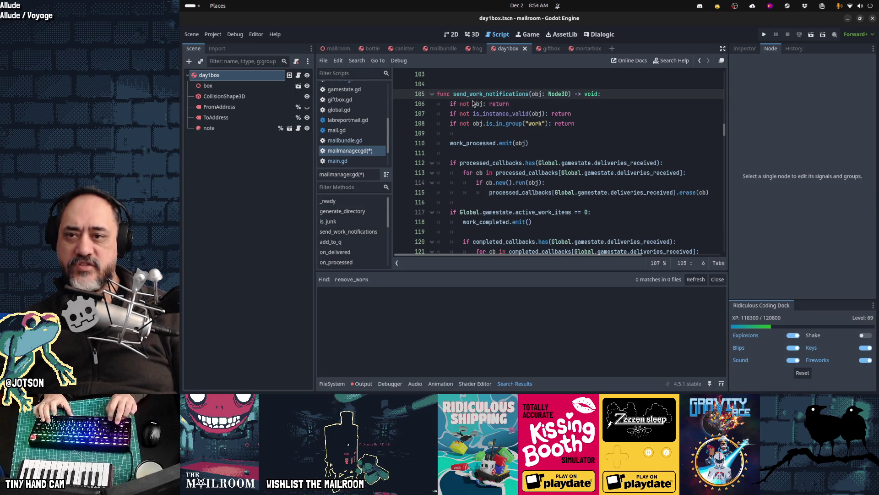
key(Down)
key(End)
key(shift+Home)
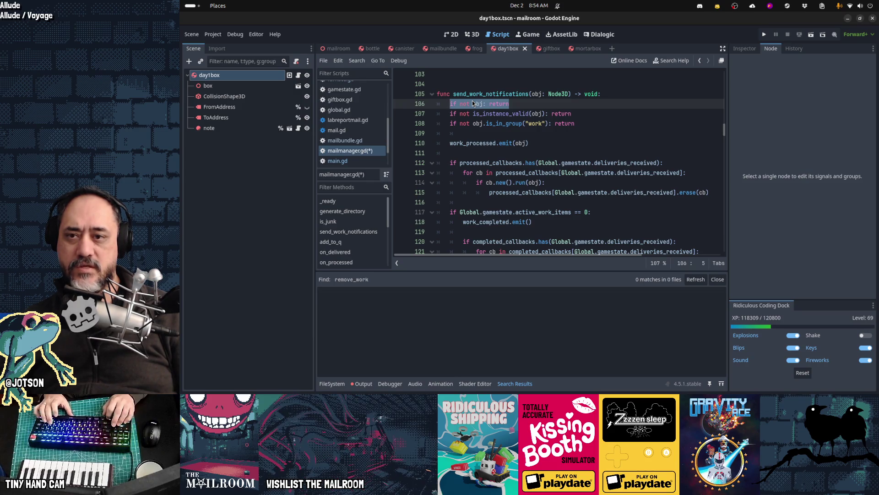
key(Down)
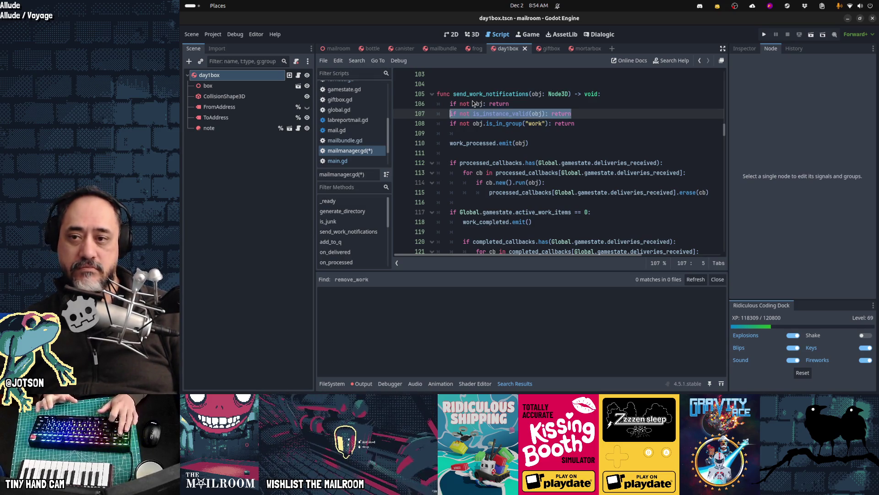
key(Down)
key(Home)
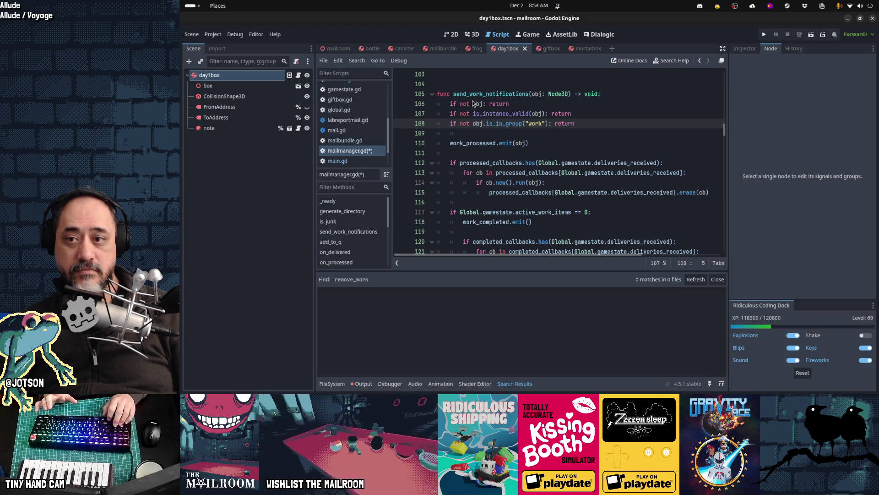
key(End)
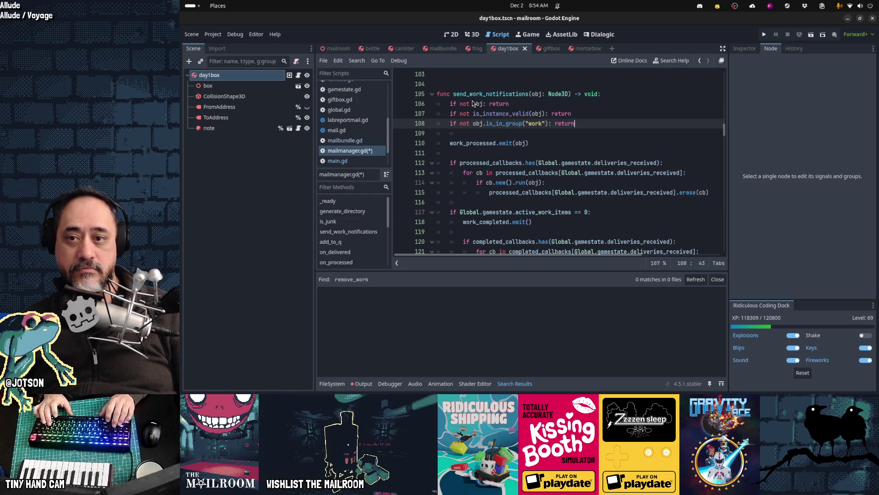
key(Down)
key(Down)
key(Down)
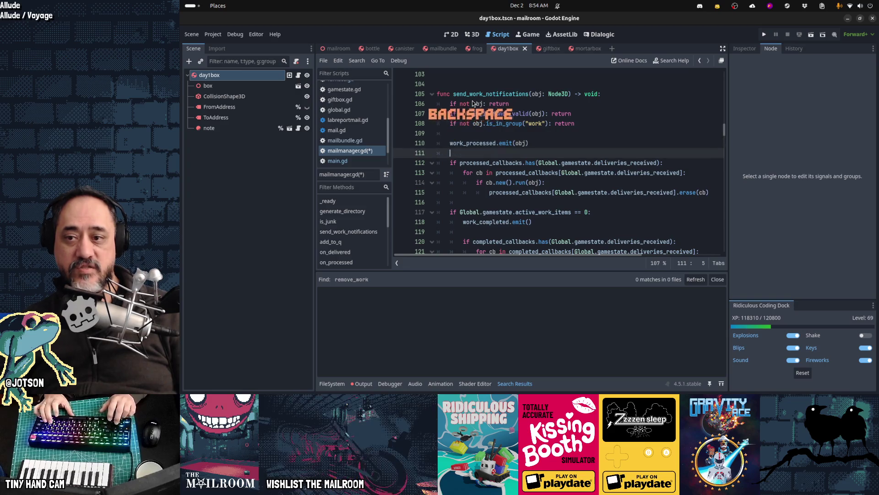
Review the emit line and processed callbacks block, then save mailmanager.gd.
key(Down)
key(Down)
key(Up)
key(Up)
key(Up)
key(Up)
key(Down)
key(Down)
key(Down)
key(Down)
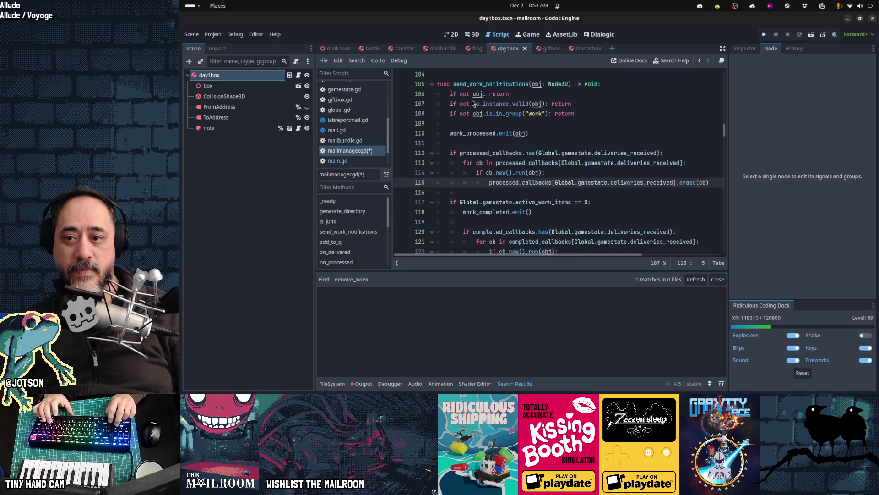
scroll(471, 100, down, 3)
key(Down)
key(Down)
key(Down)
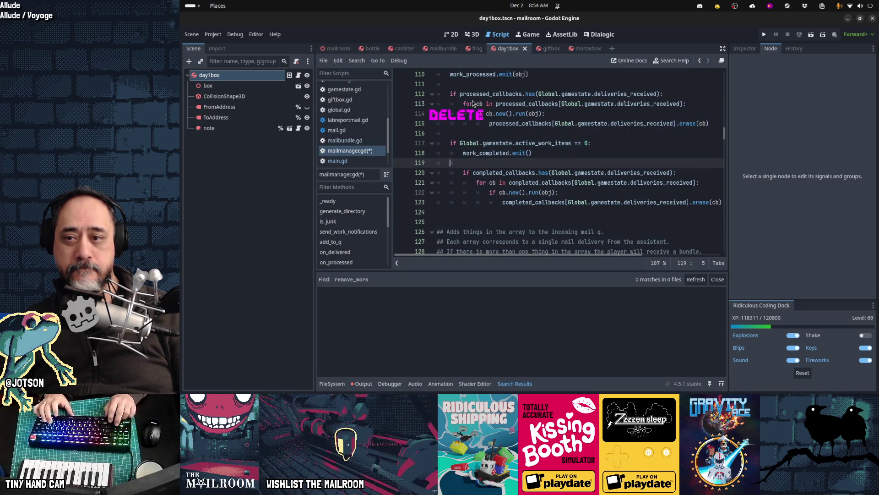
key(Up)
key(Up)
key(Up)
key(Up)
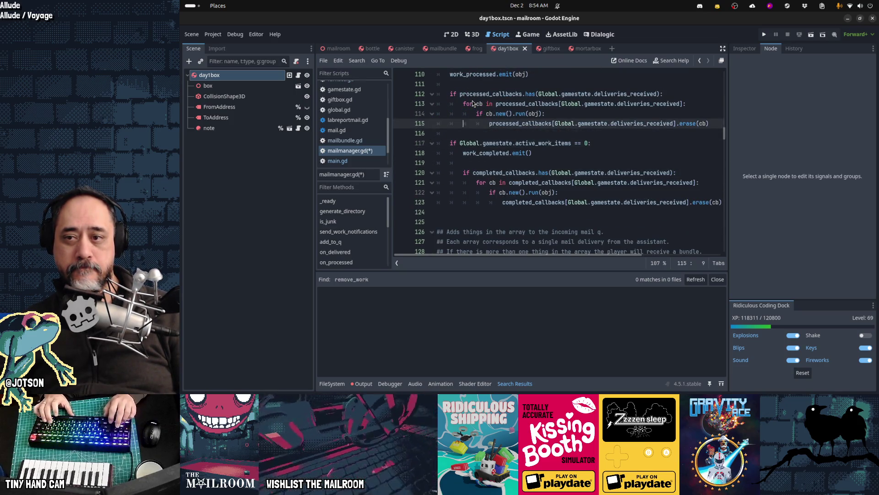
key(Down)
key(Down)
key(Down)
key(Down)
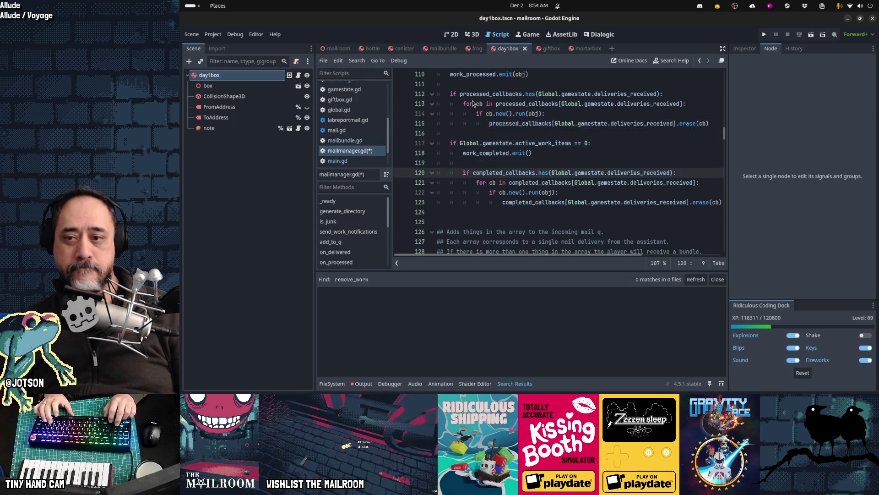
key(ctrl+s)
Undo to compare the original combined condition, redo to the one-line guards, and save again.
key(Up)
key(Up)
key(Up)
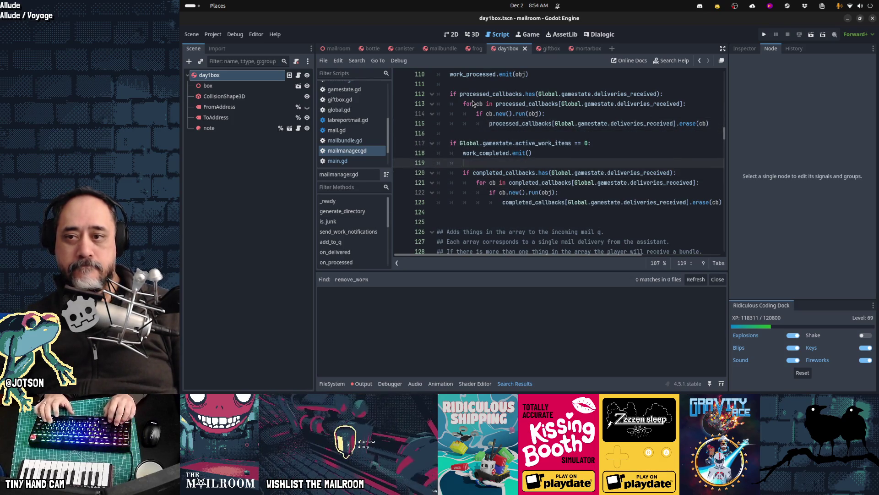
key(Up)
key(Up)
key(Up)
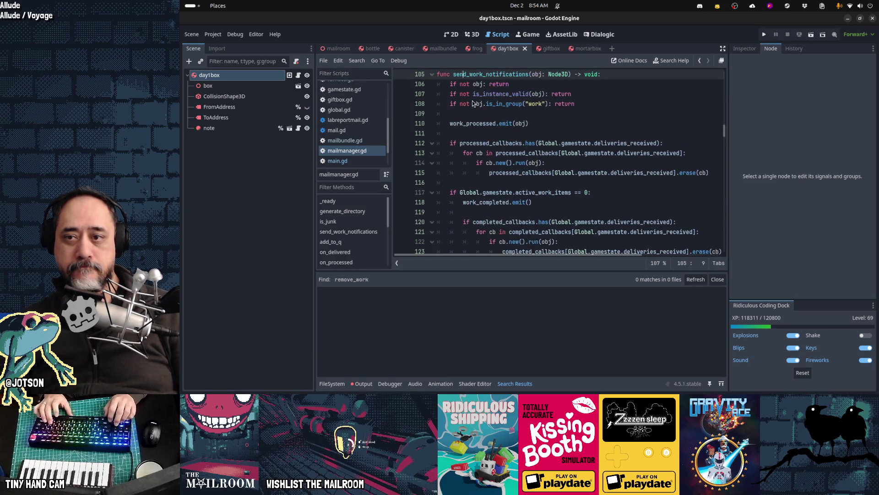
key(Down)
key(Down)
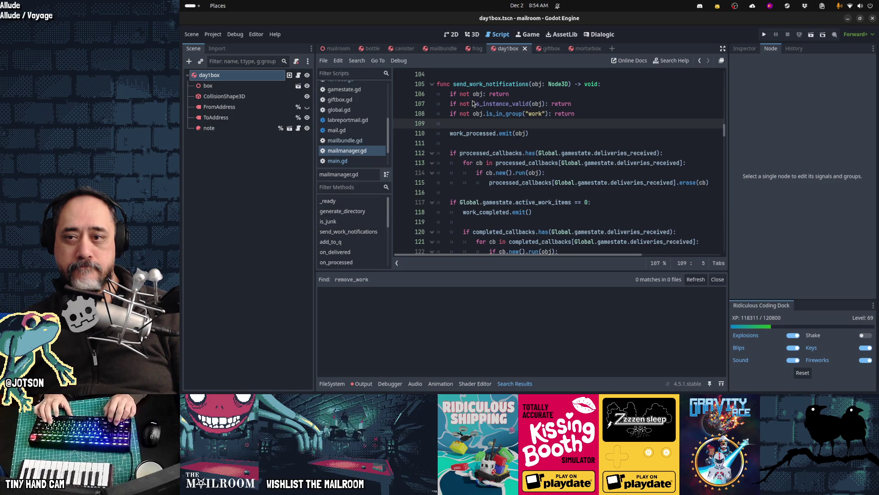
key(ctrl+z)
key(ctrl+z)
key(ctrl+z)
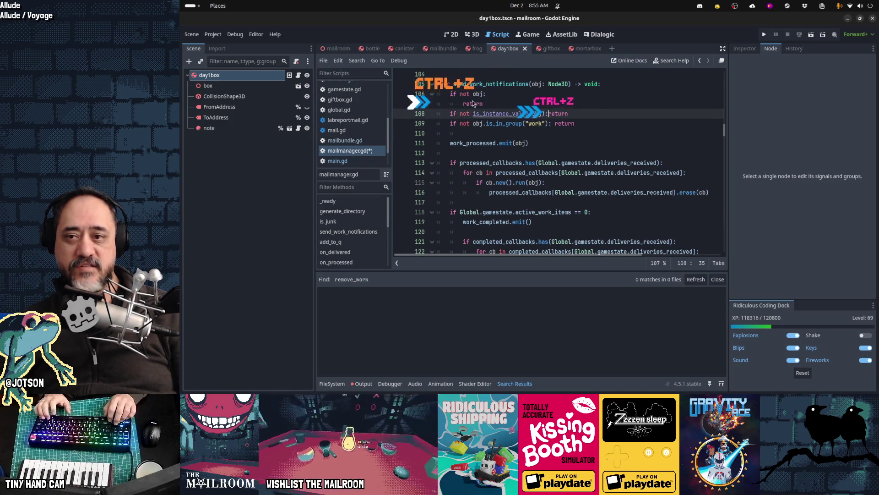
key(ctrl+z)
key(ctrl+z)
key(ctrl+z)
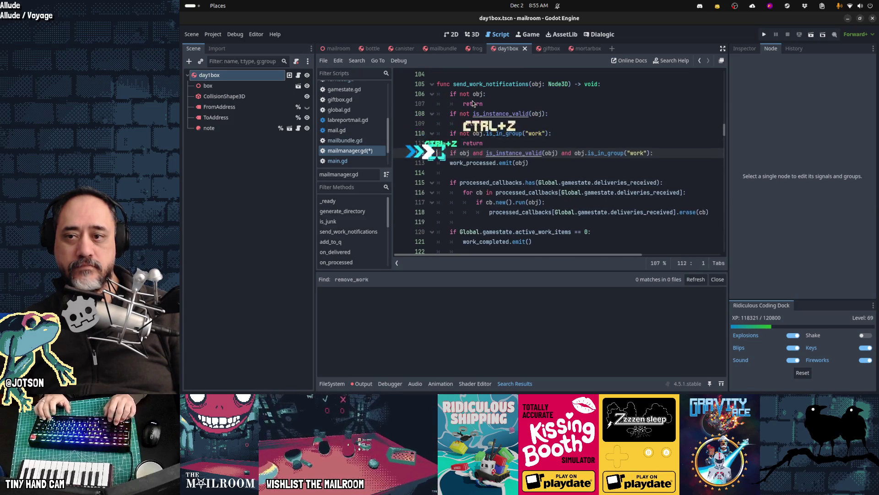
key(Right)
key(Right)
key(Right)
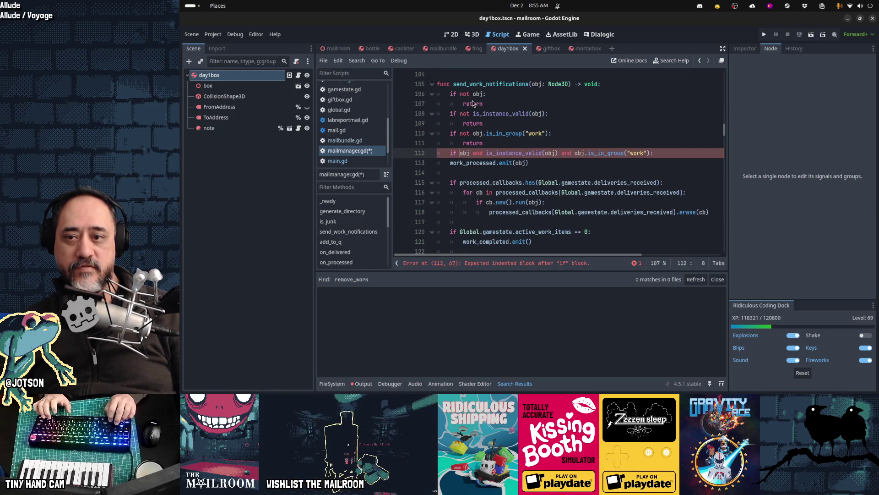
key(ctrl+shift+z)
key(ctrl+shift+z)
key(ctrl+shift+z)
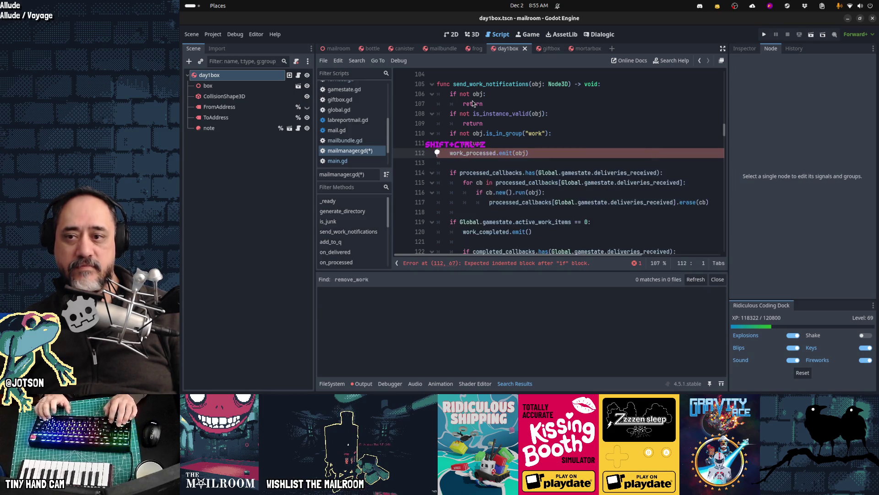
key(ctrl+shift+z)
key(ctrl+shift+z)
key(ctrl+shift+z)
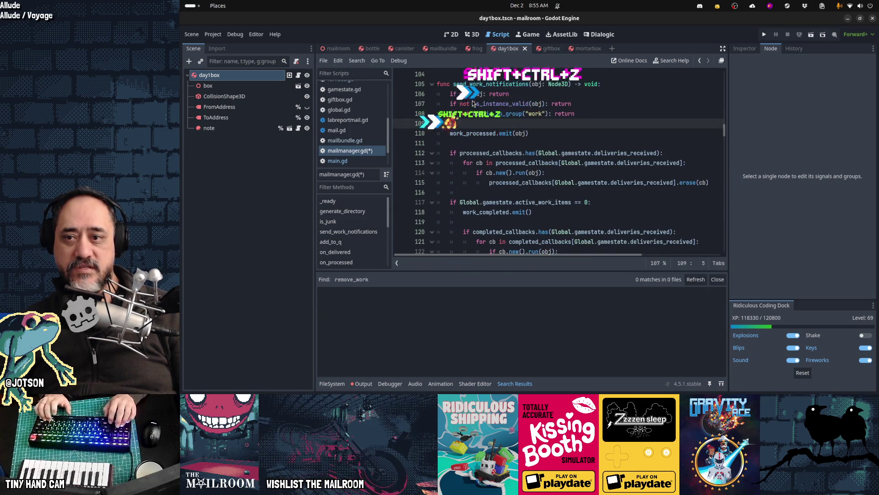
key(ctrl+shift+z)
key(ctrl+shift+z)
key(ctrl+shift+z)
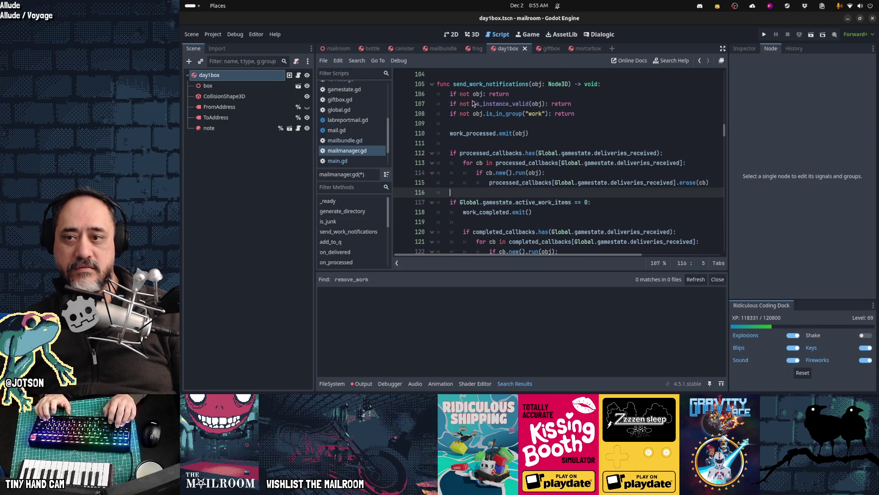
key(ctrl+z)
key(ctrl+shift+z)
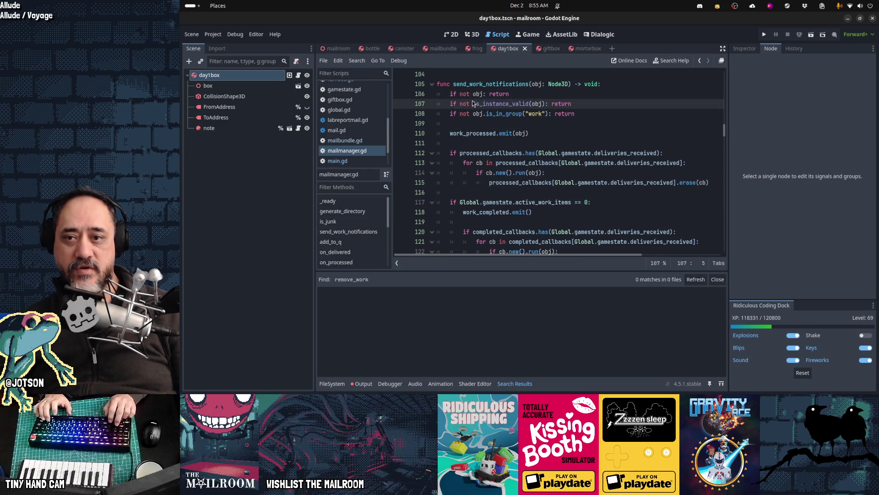
key(Down)
key(Down)
key(Down)
key(ctrl+s)
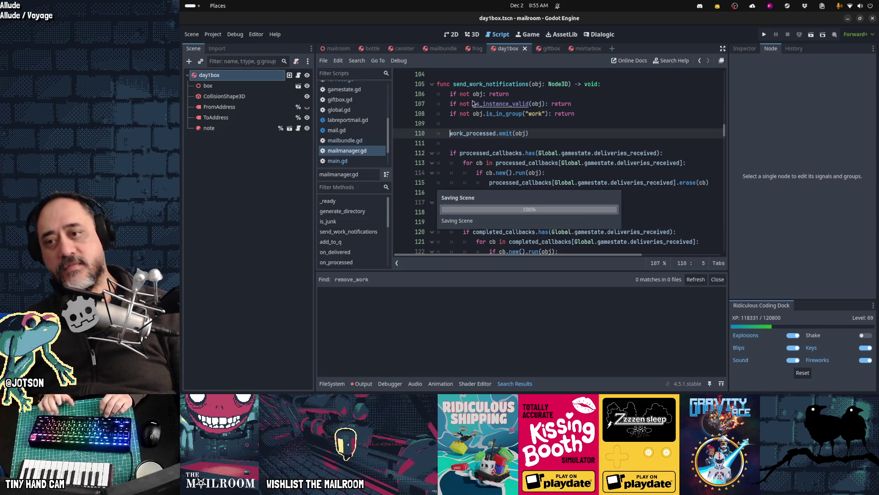
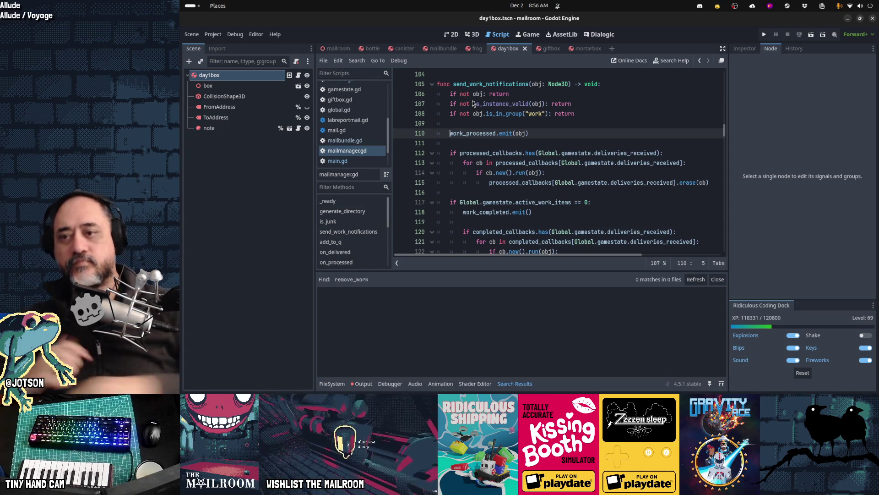
Save the current scene with Ctrl+S and launch The Mailroom with F5.
scroll(601, 189, down, 1)
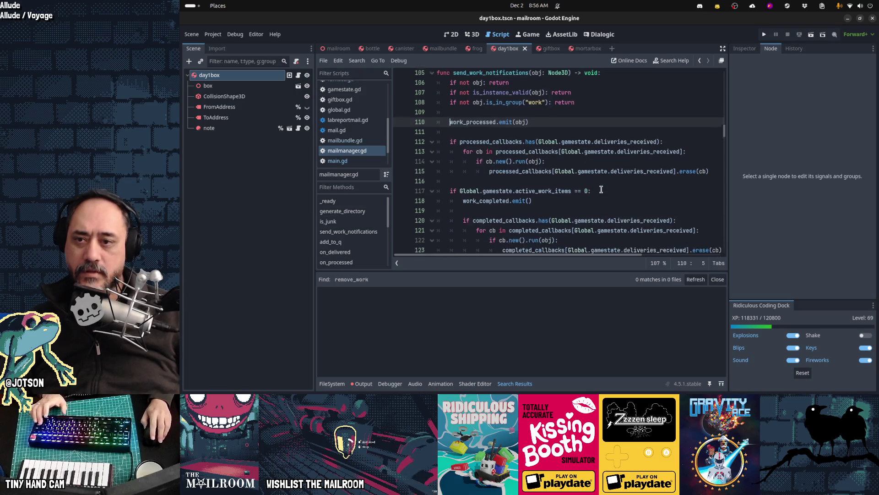
scroll(602, 189, down, 4)
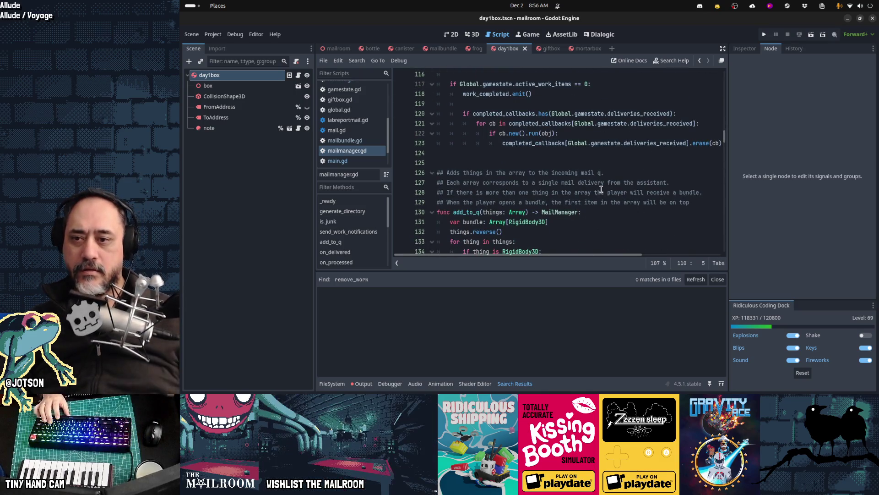
scroll(611, 151, down, 6)
key(ctrl+s)
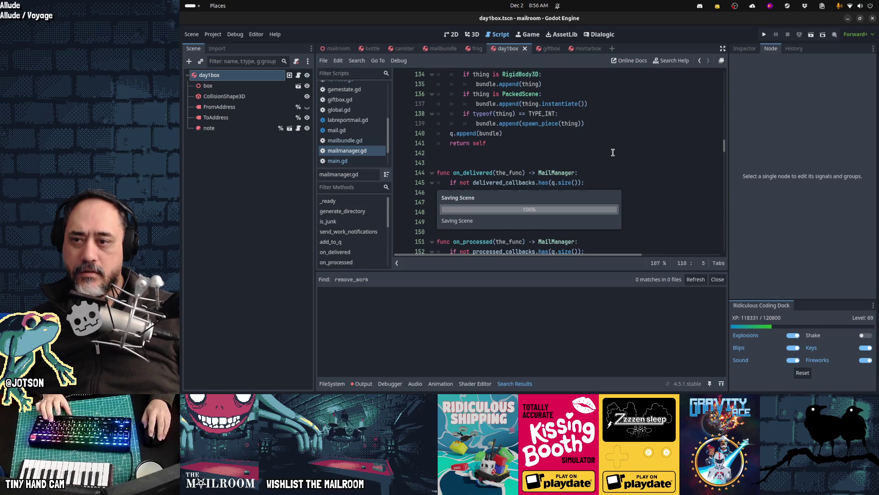
key(F5)
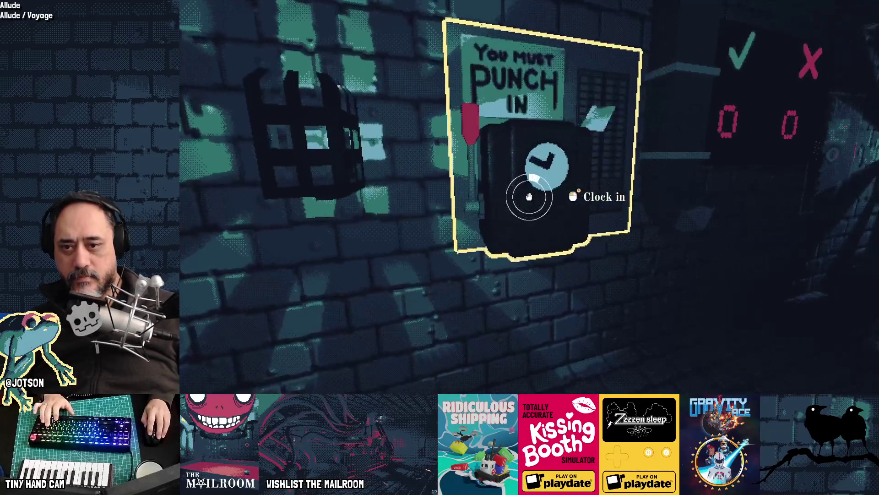
Clock in and ring the bell in the game, then bring up the frog scene in the editor.
click(528, 196)
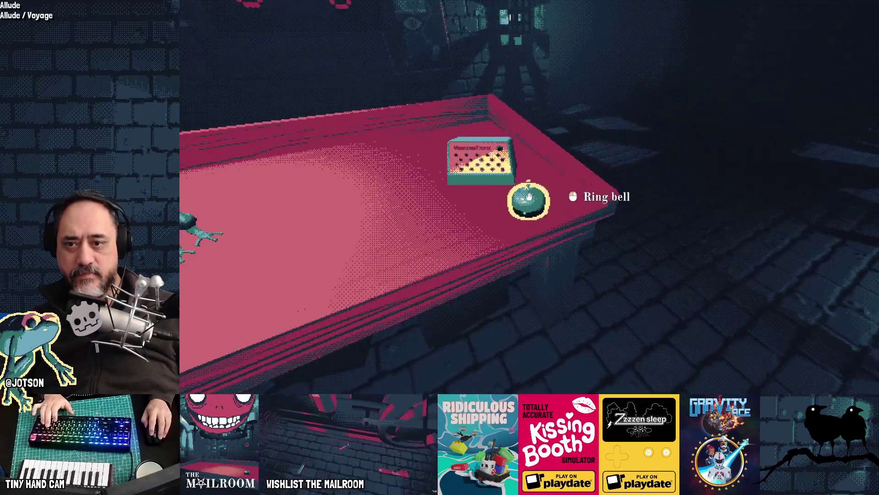
click(529, 196)
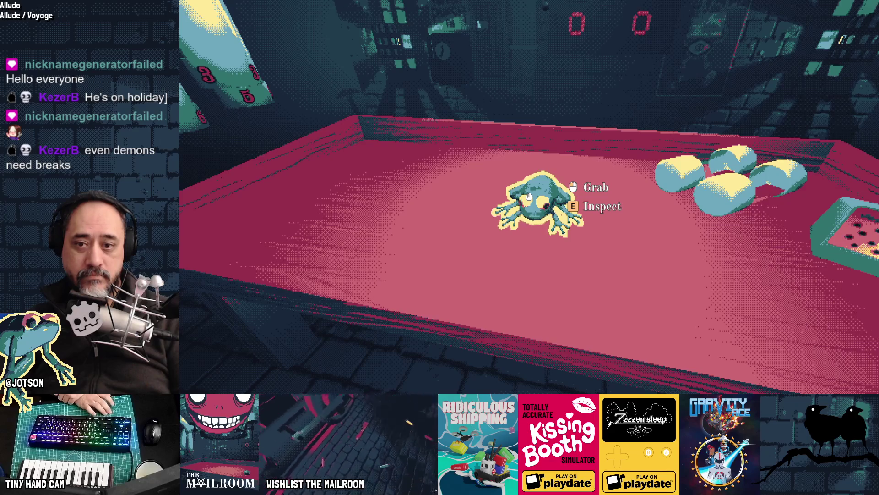
key(alt+Tab)
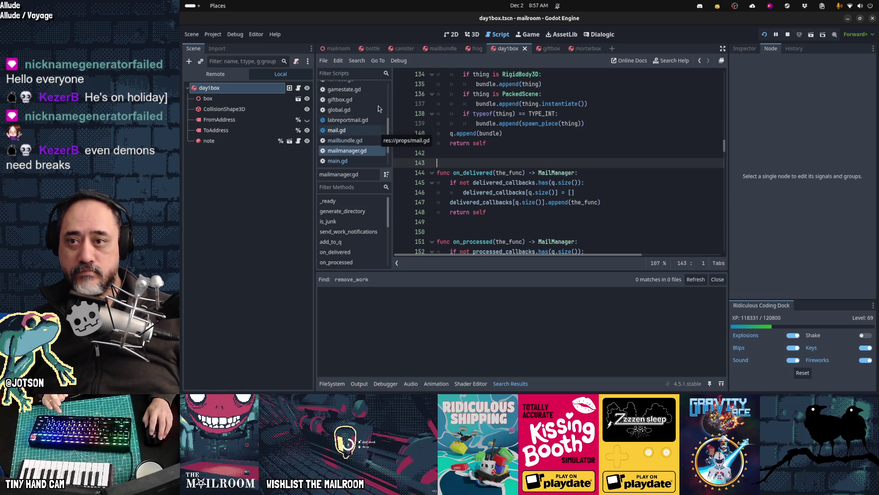
click(477, 48)
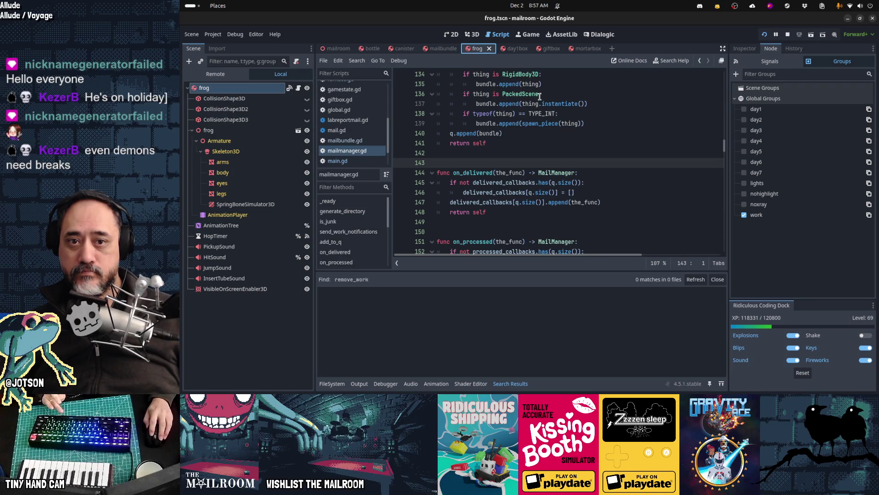
Return to the game, resume from the pause menu, ring the bell again, then stop the run.
key(F5)
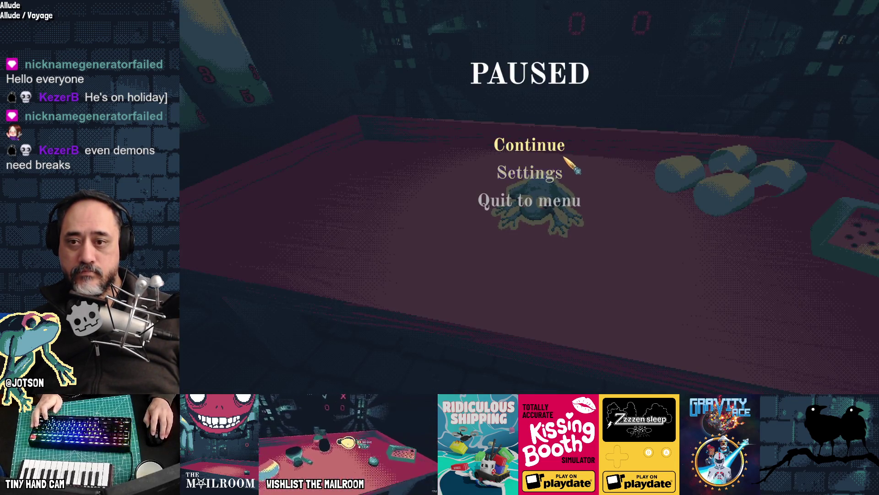
click(550, 146)
click(529, 196)
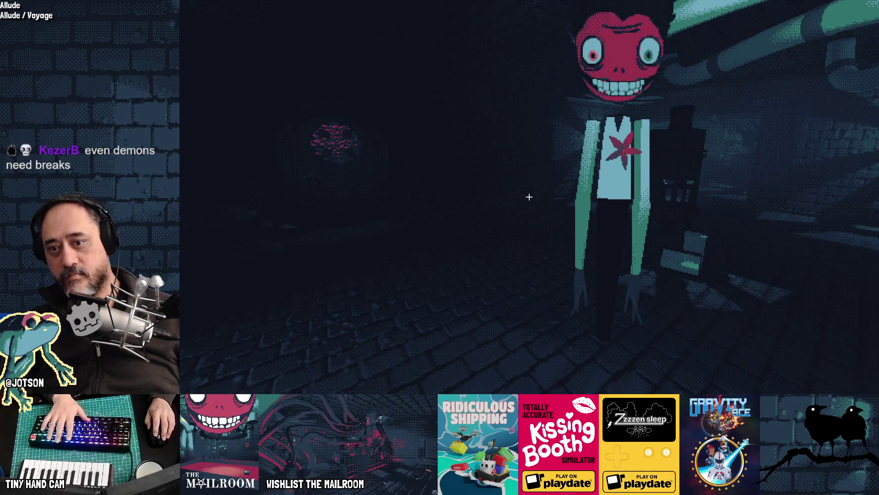
key(F8)
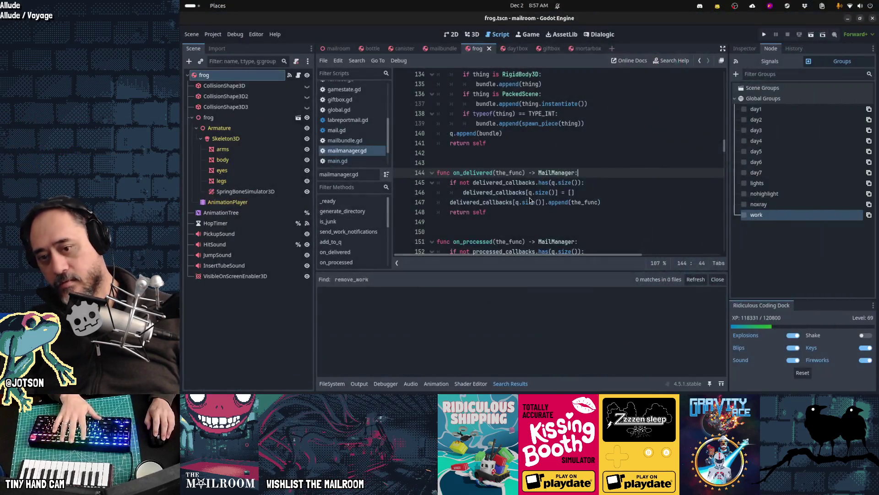
key(F5)
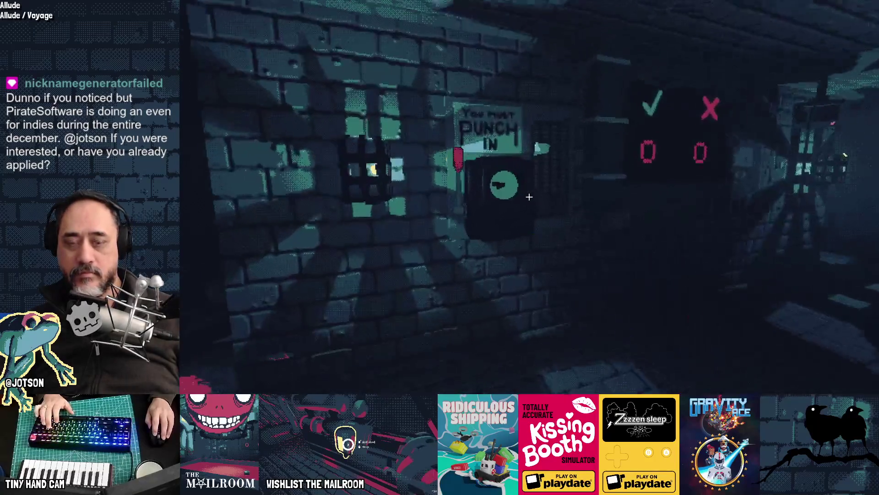
click(529, 197)
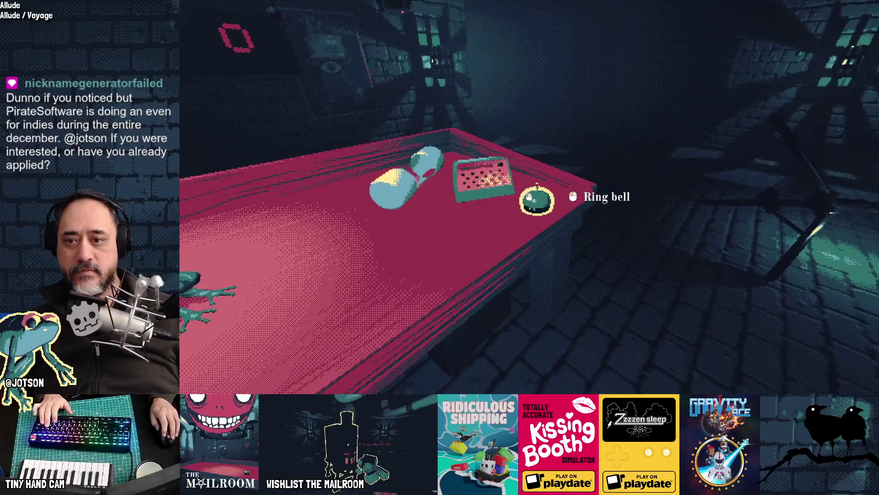
click(529, 196)
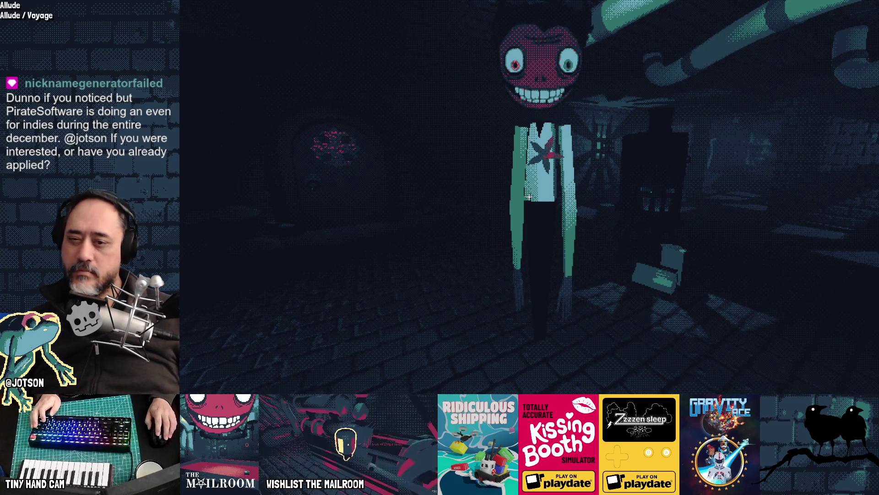
key(F8)
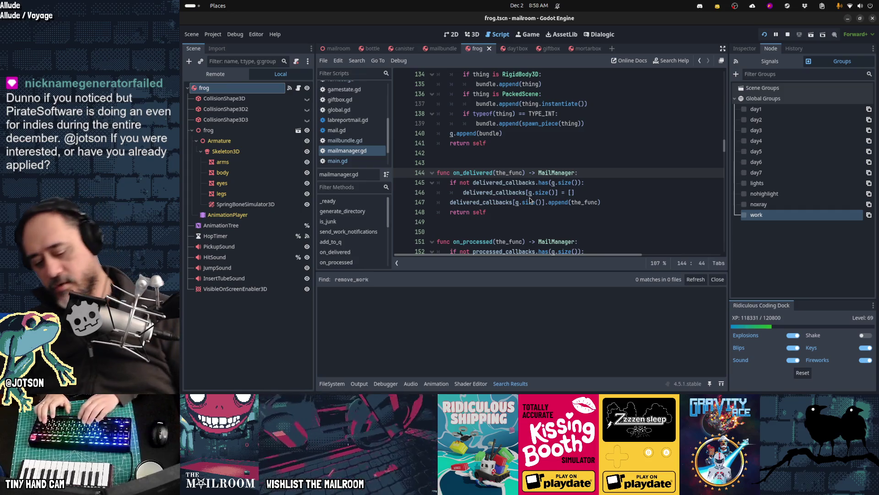
Open bellguy.gd via quick file search and set a breakpoint on line 111.
key(shift+alt+o)
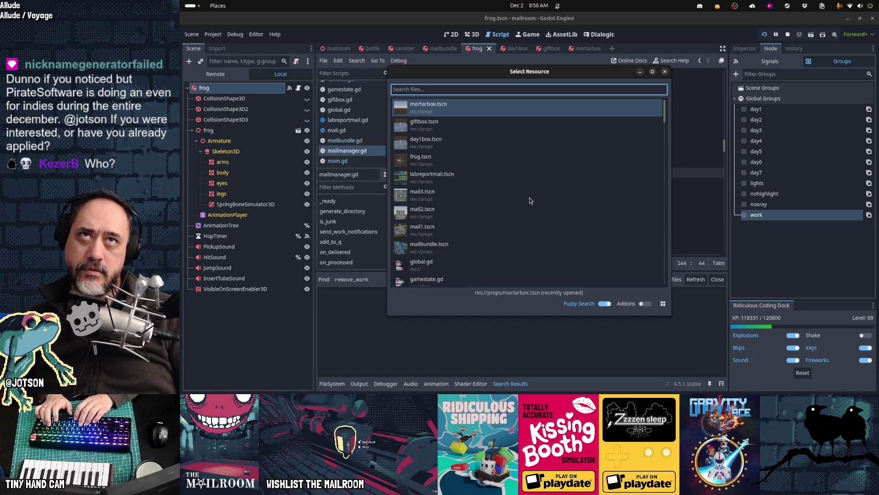
text(bellguy)
key(Return)
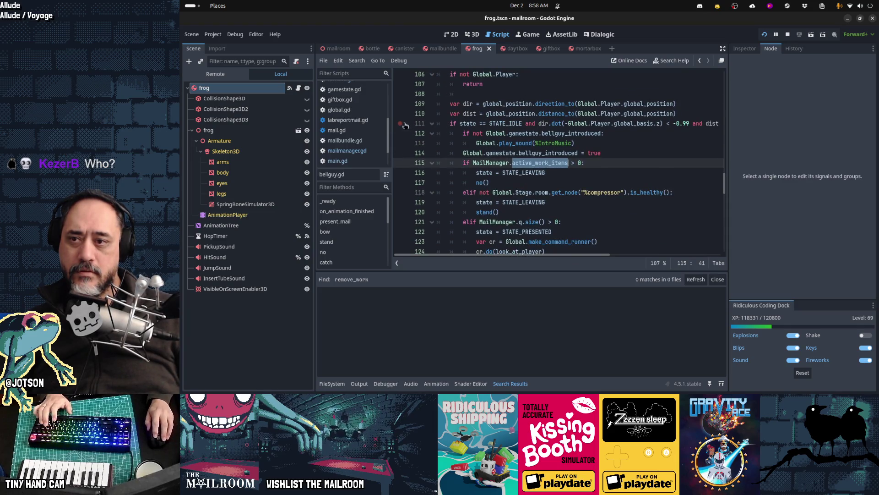
click(401, 124)
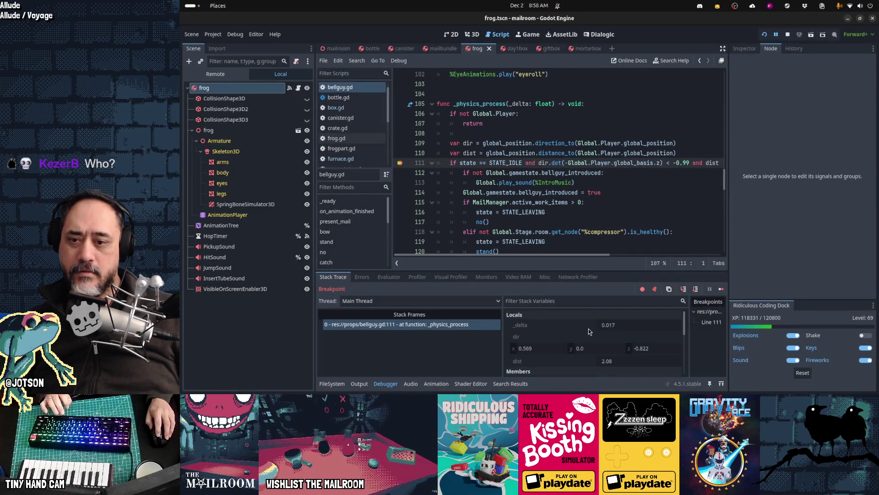
Inspect where STATE_LEAVING is used in bellguy.gd, then resume the paused game.
scroll(589, 331, down, 3)
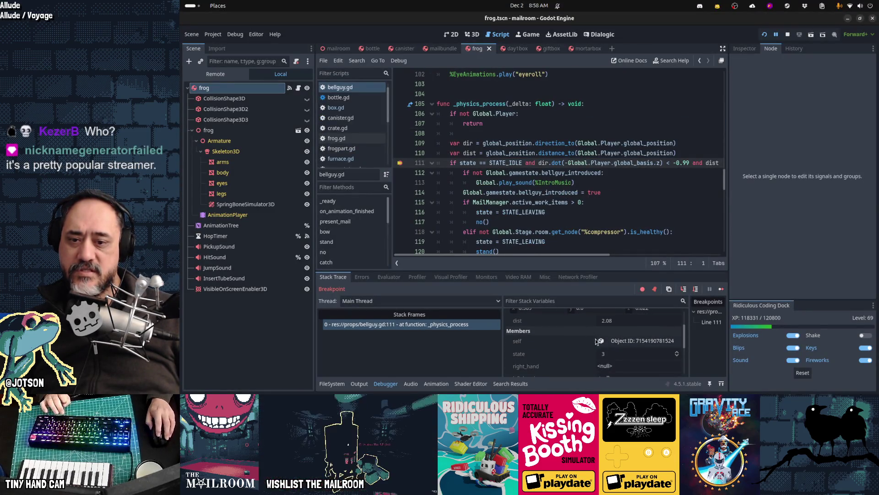
scroll(560, 194, up, 20)
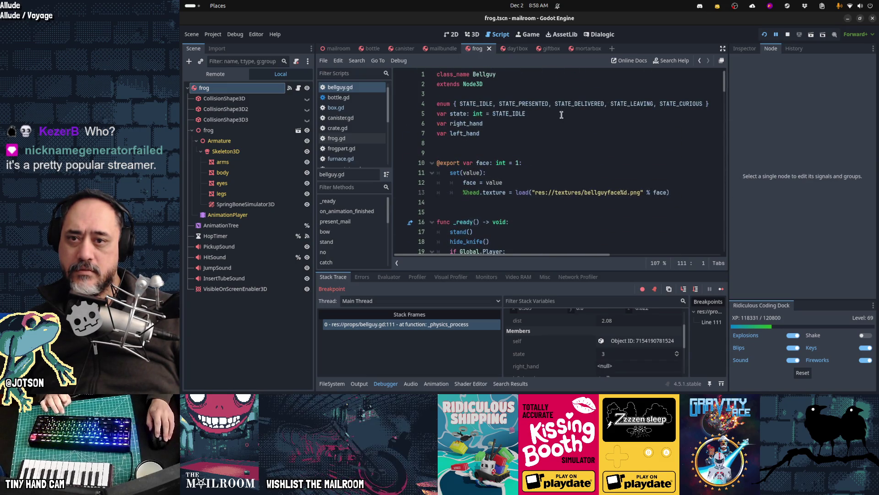
double_click(625, 105)
scroll(610, 165, down, 15)
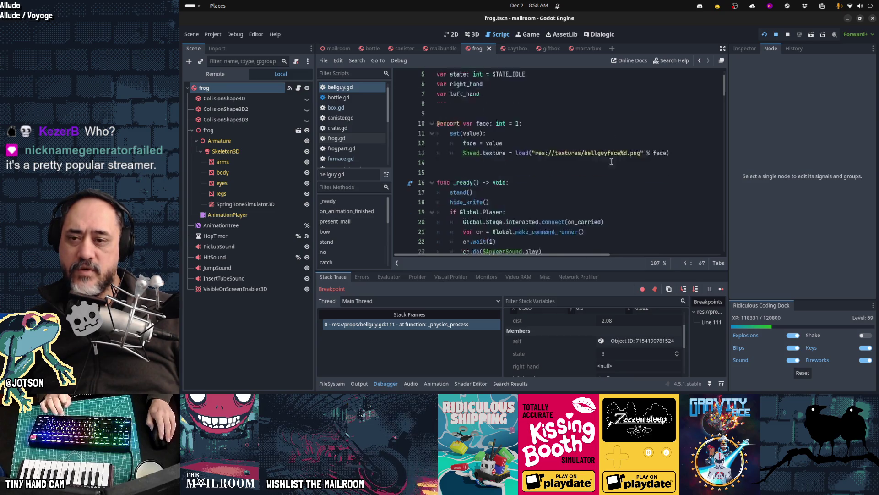
scroll(609, 165, down, 20)
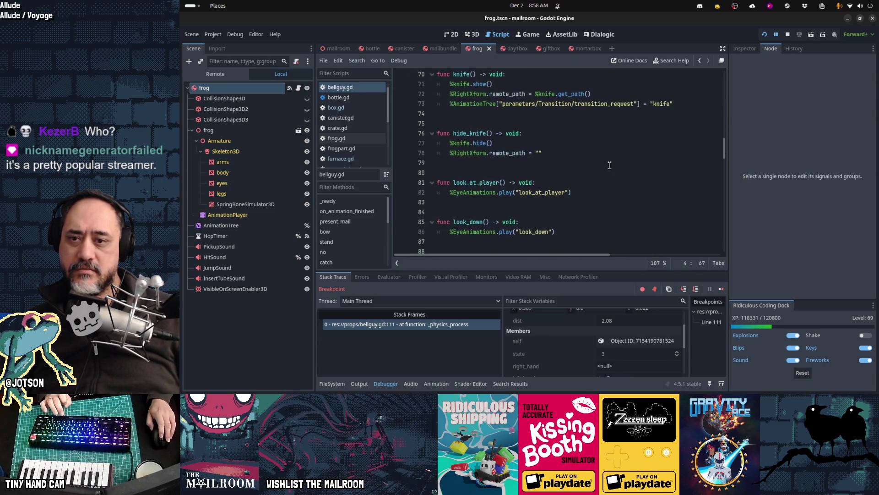
scroll(610, 165, down, 5)
scroll(610, 165, up, 6)
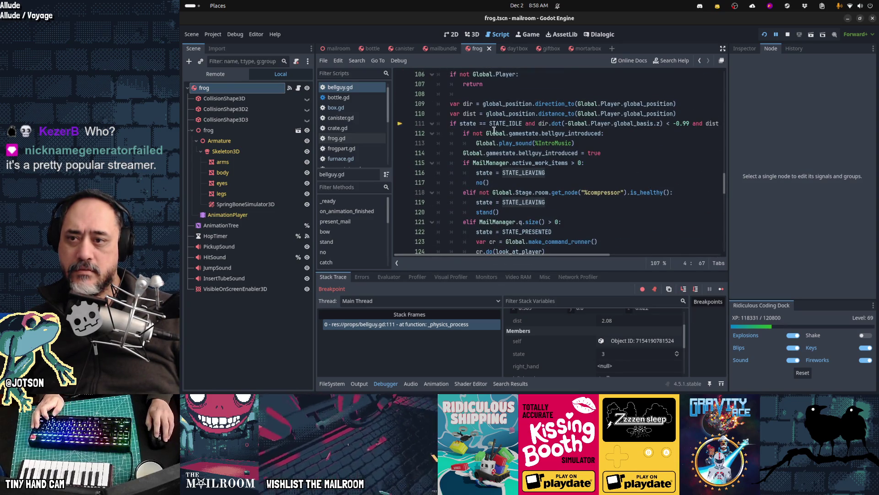
key(F12)
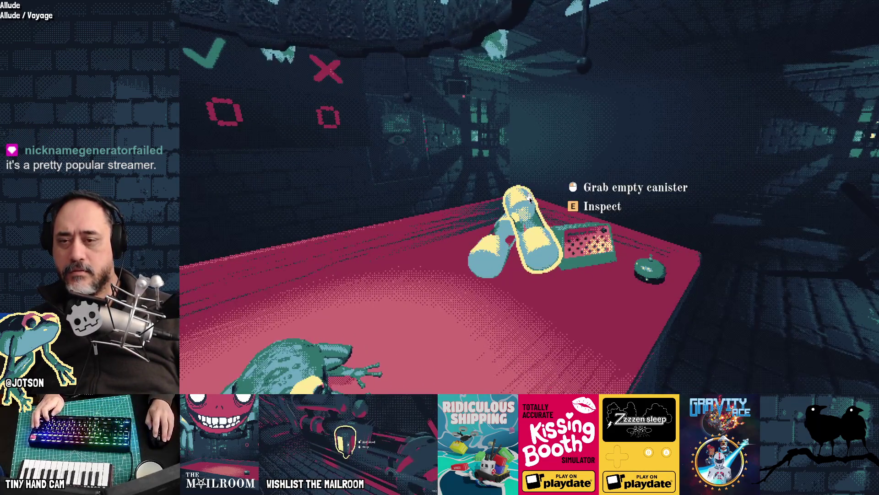
Restore the line 111 breakpoint and ring the bell in-game to trigger it.
key(alt+Tab)
click(402, 123)
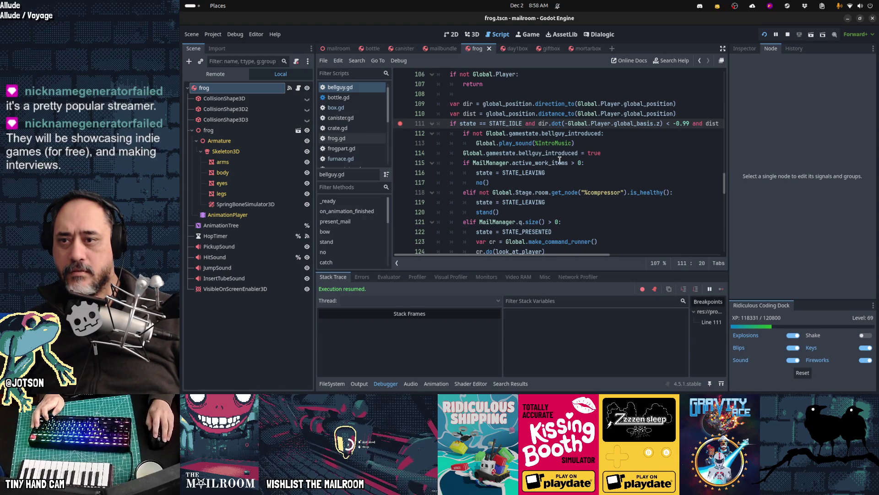
key(alt+Tab)
click(557, 144)
click(530, 196)
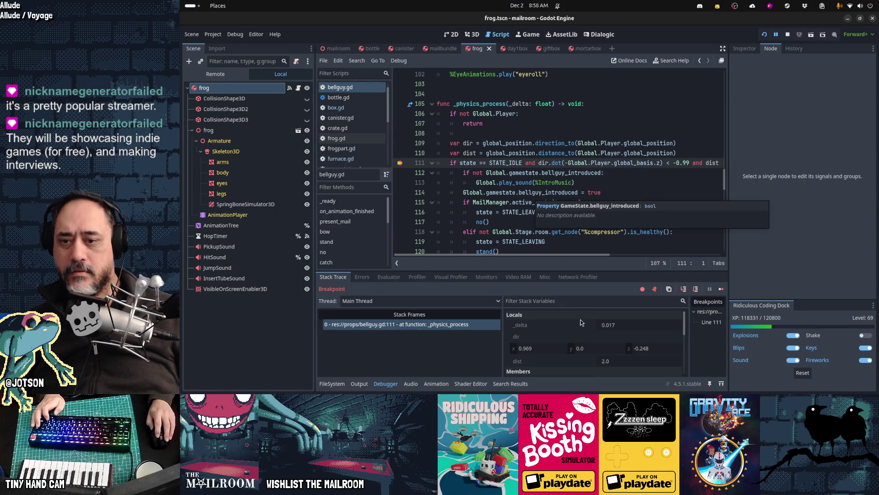
scroll(580, 321, down, 3)
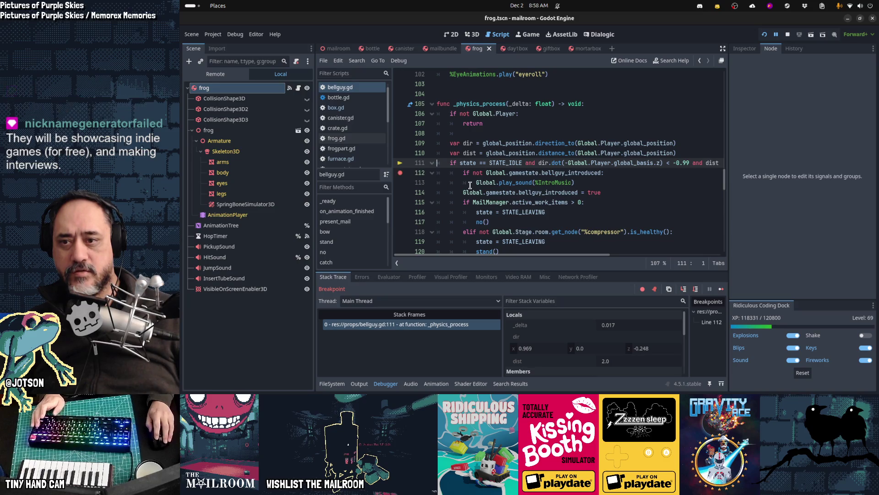
Resume, ring the bell again to hit the breakpoint, and undo the stray 'wwwwww' on line 112.
key(F12)
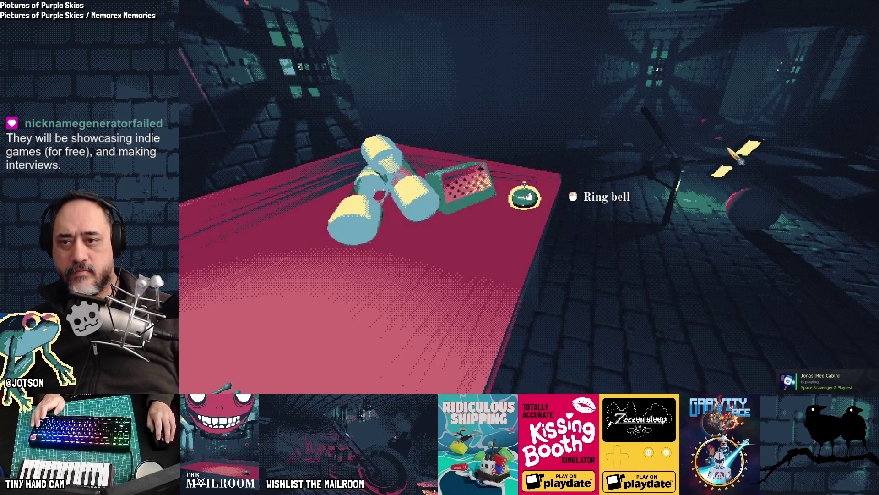
key(F12)
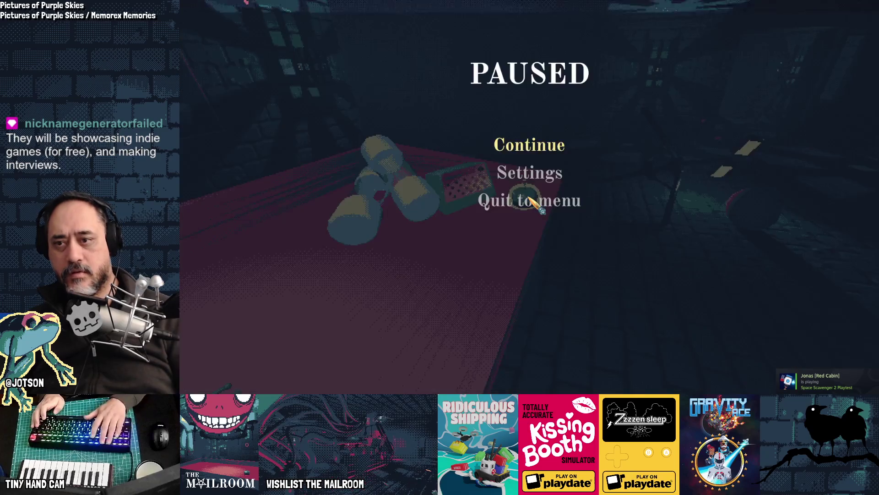
click(528, 149)
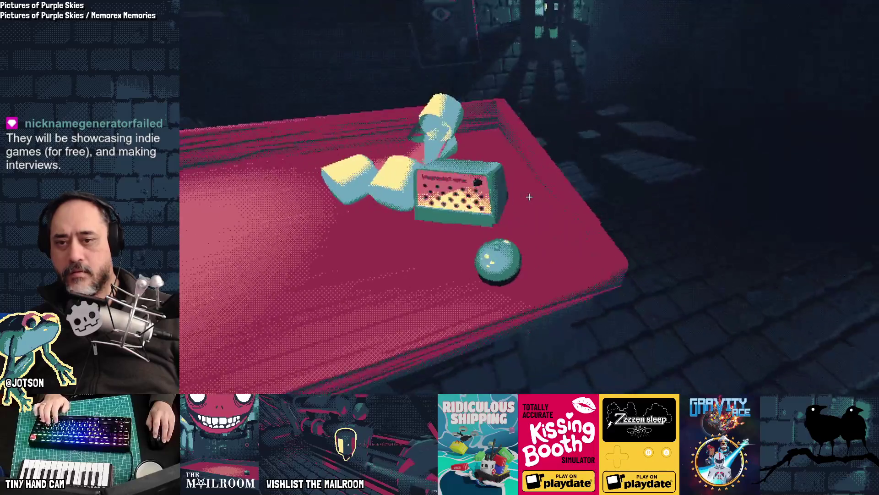
click(529, 196)
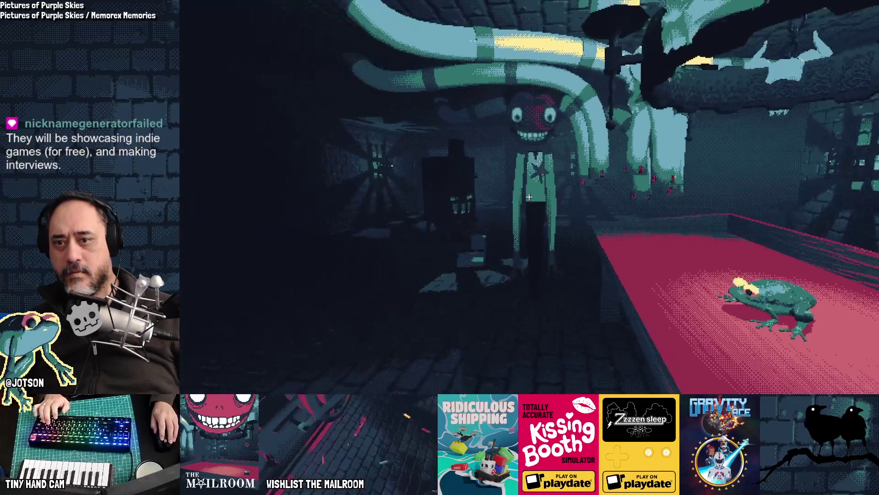
text(wwwwww)
key(ctrl+z)
key(ctrl+z)
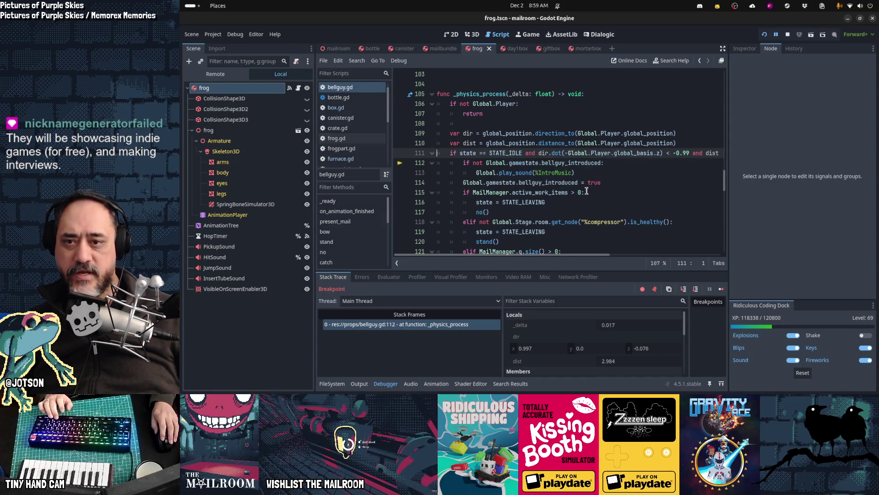
Step through bellguy.gd from line 112 to line 118, then stop the debugger and relaunch the game.
click(462, 159)
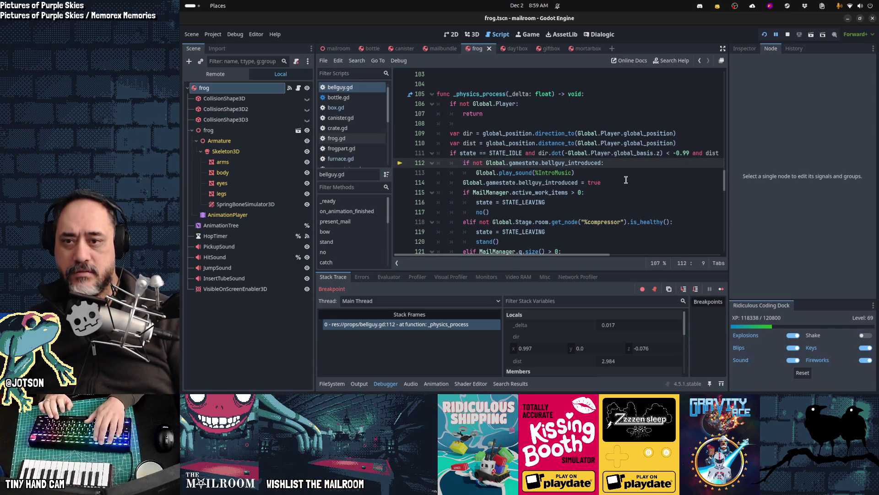
key(F10)
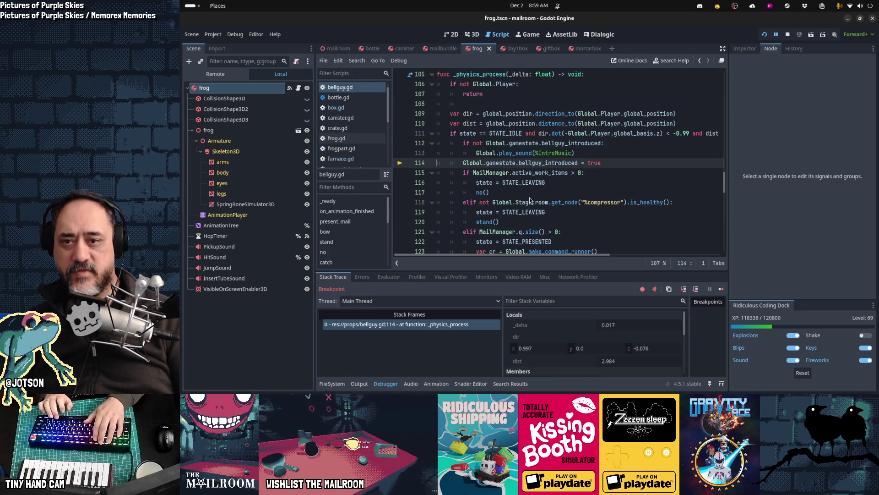
key(F10)
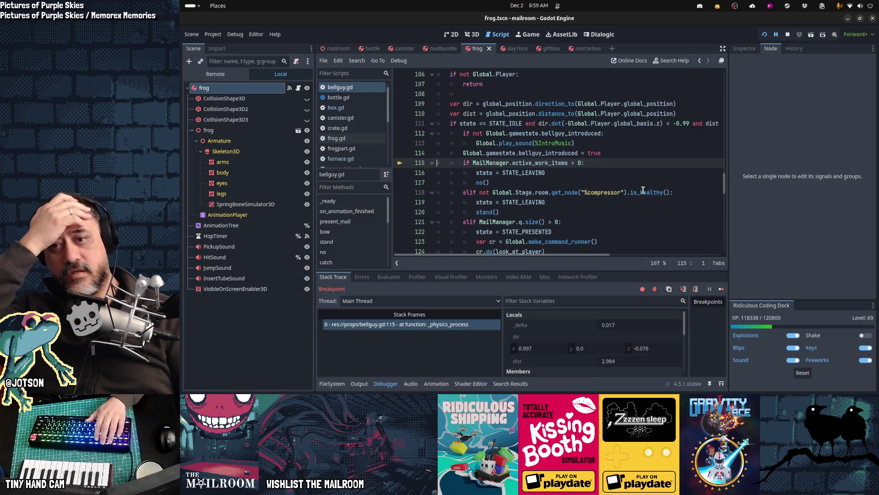
key(F10)
key(F10)
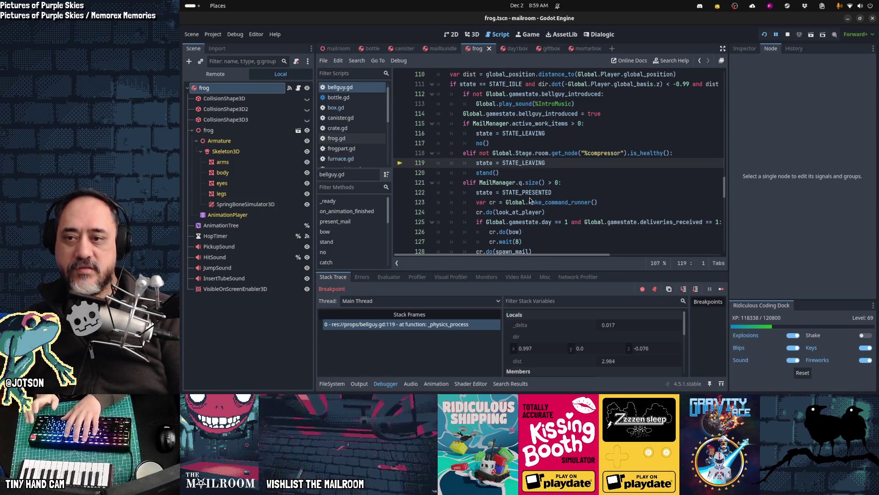
key(F8)
key(F5)
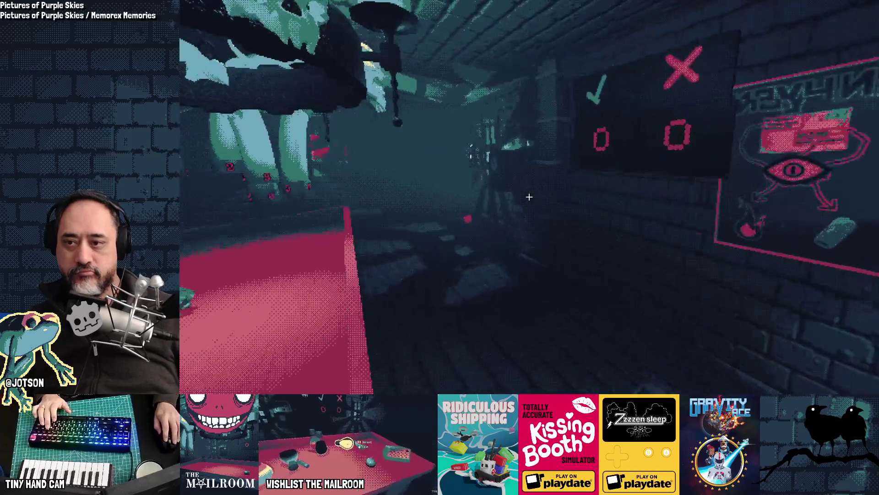
Clock in at the wall time clock and resume play from the pause menu.
key(w)
click(529, 196)
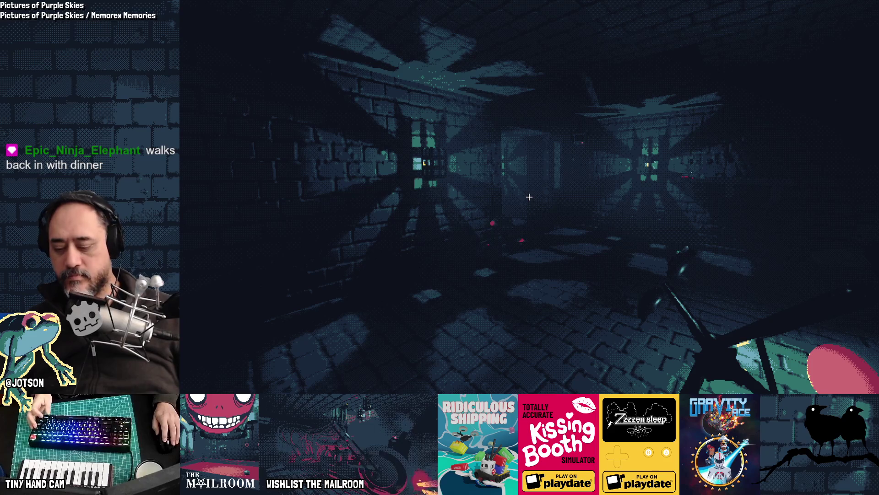
key(super)
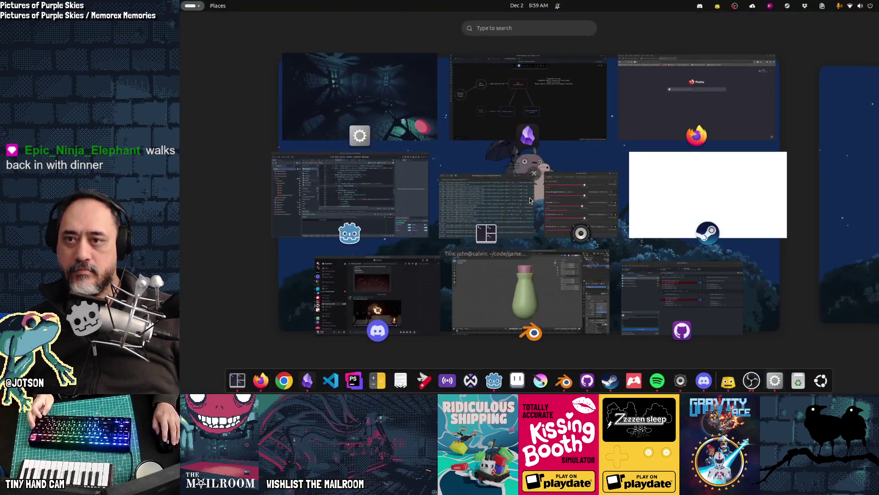
key(super)
click(540, 153)
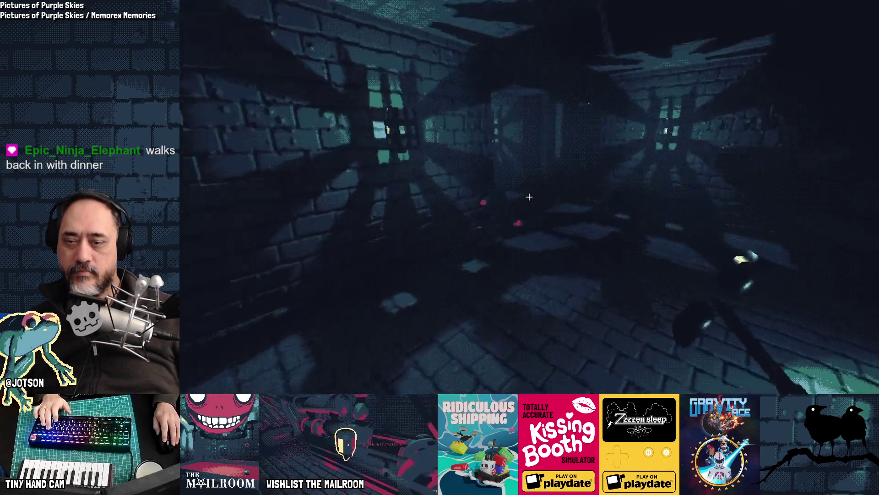
Take the wrench from the cabinet and repair both gauges on the broken machine.
key(w)
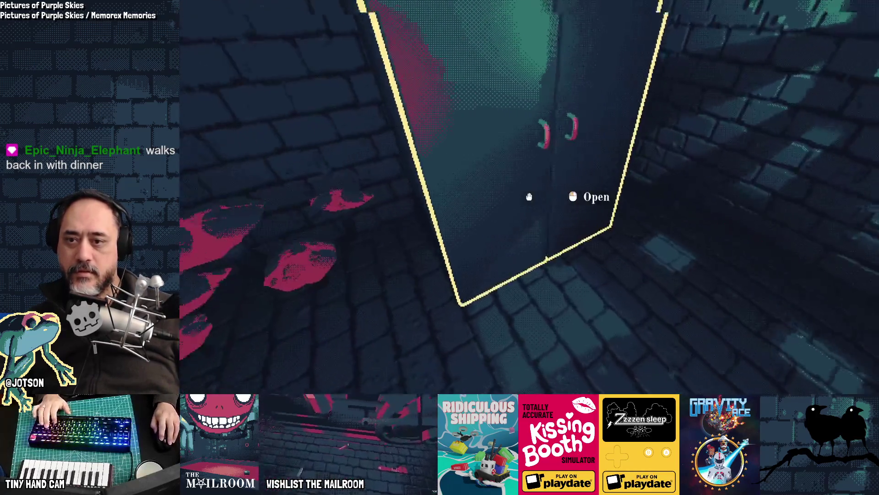
click(529, 196)
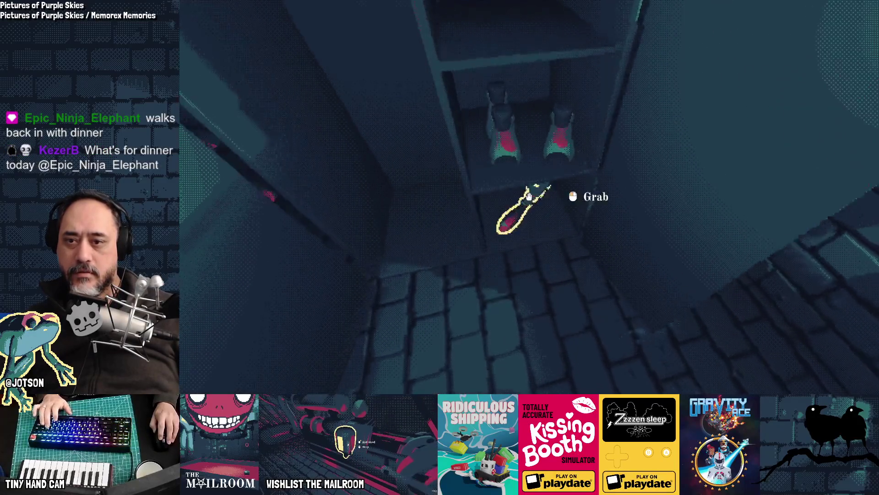
click(528, 197)
key(w)
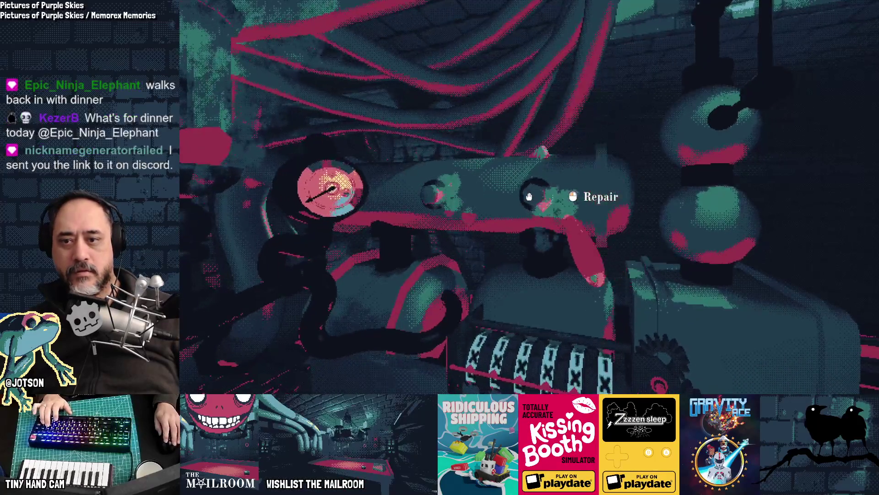
click(529, 196)
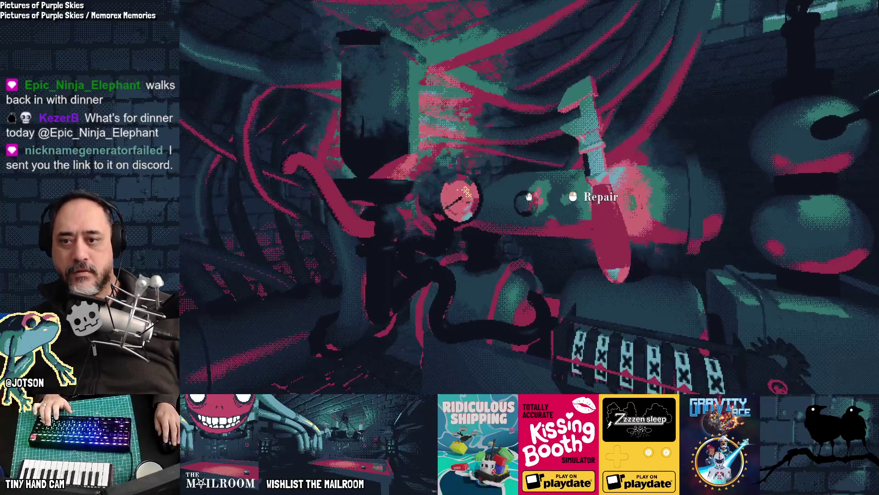
click(529, 197)
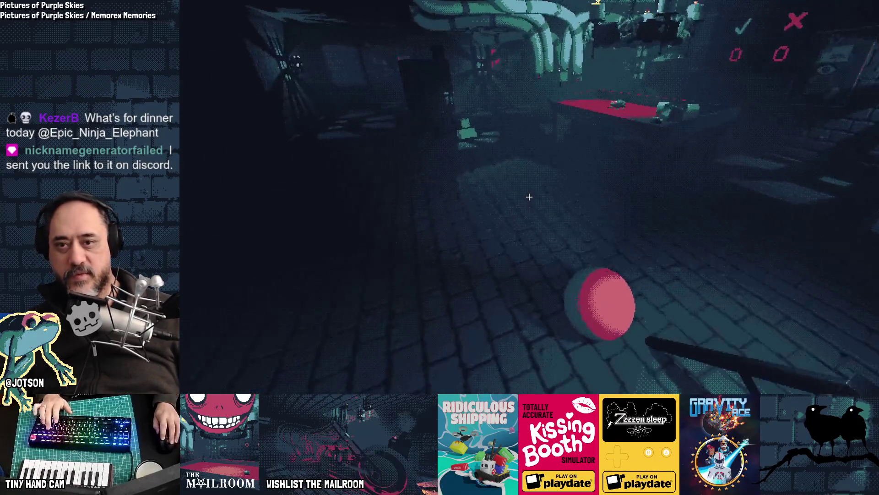
Put the package on the red table, ring the bell, and start opening the package.
key(w)
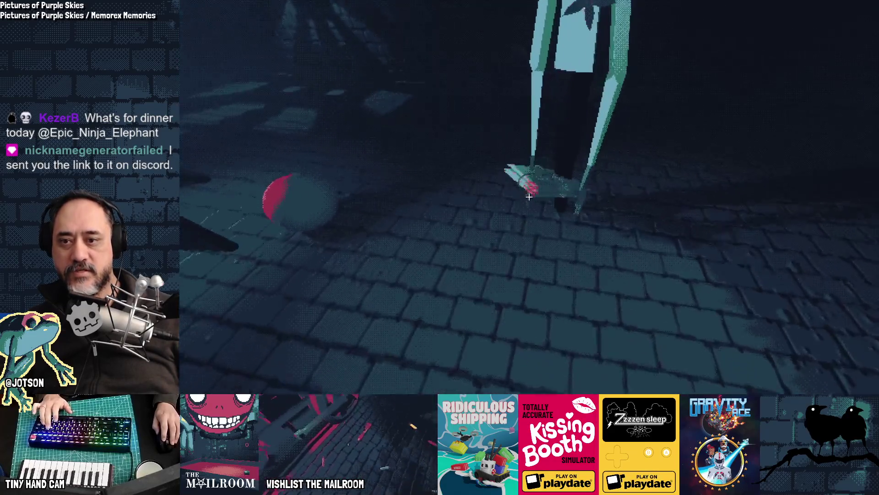
click(529, 196)
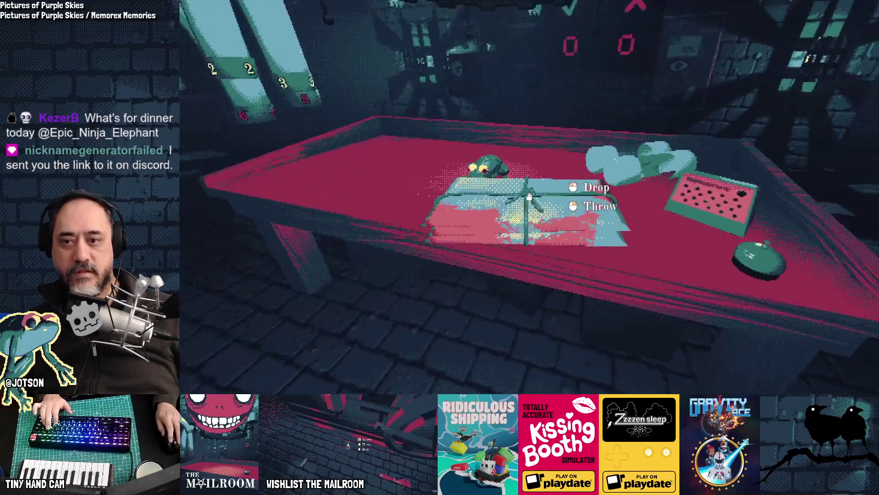
click(528, 196)
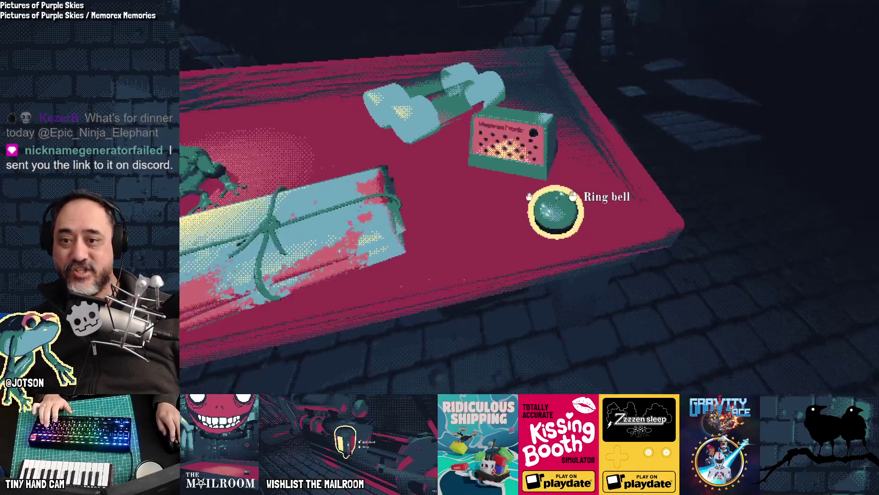
click(529, 196)
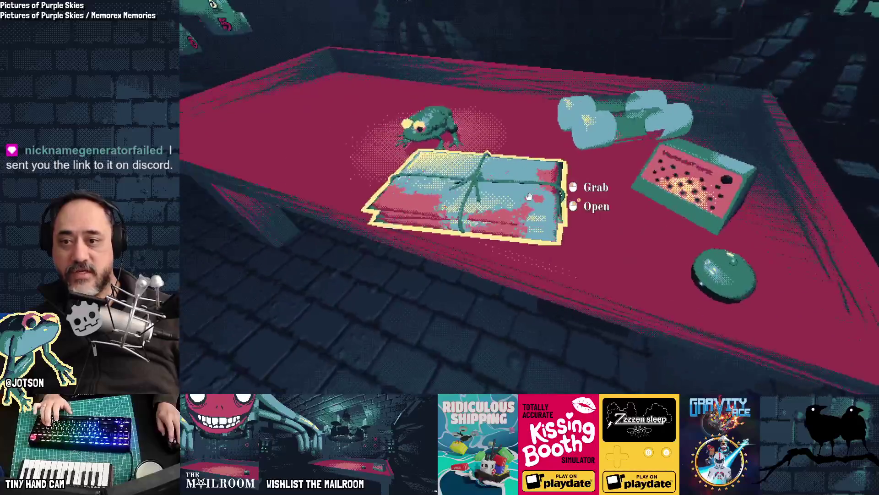
click(529, 197)
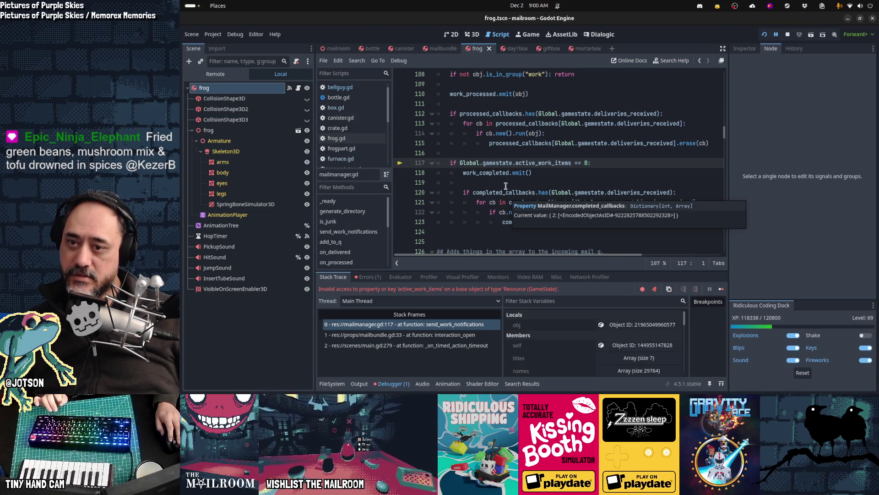
Change line 117 to 'if MailManager.active_work_items == 0:' and continue the game.
key(Left)
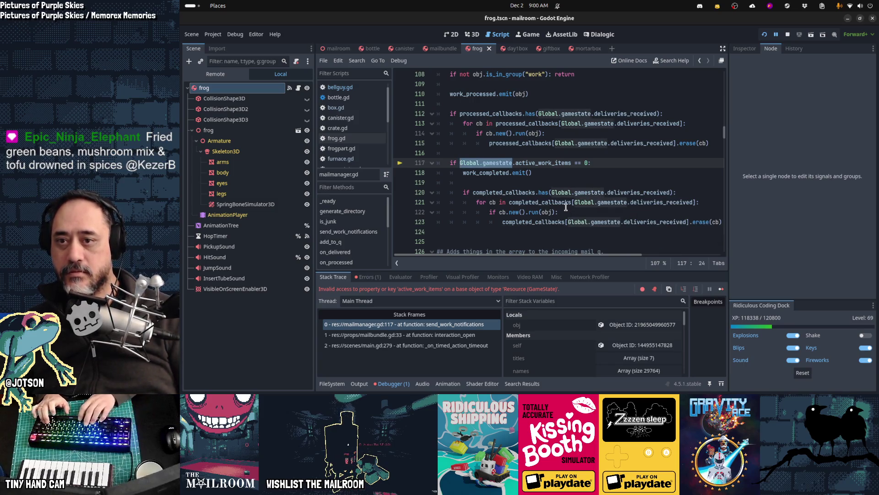
key(shift+Right)
key(BackSpace)
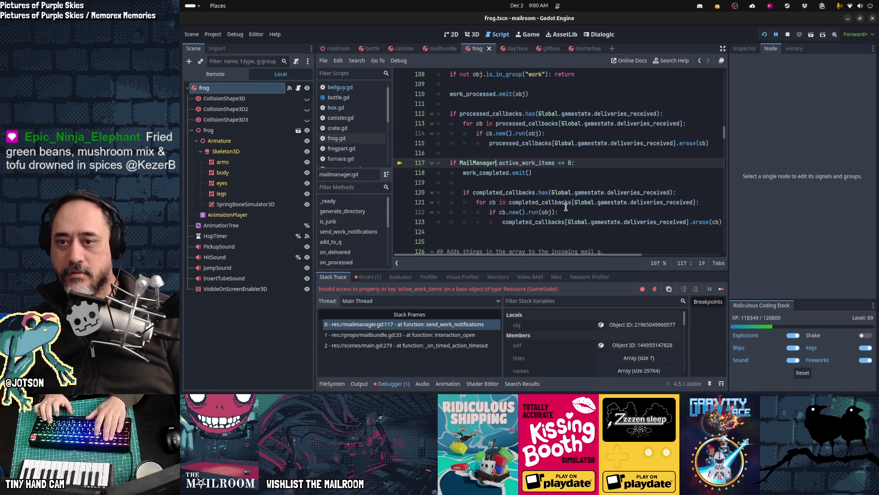
key(F12)
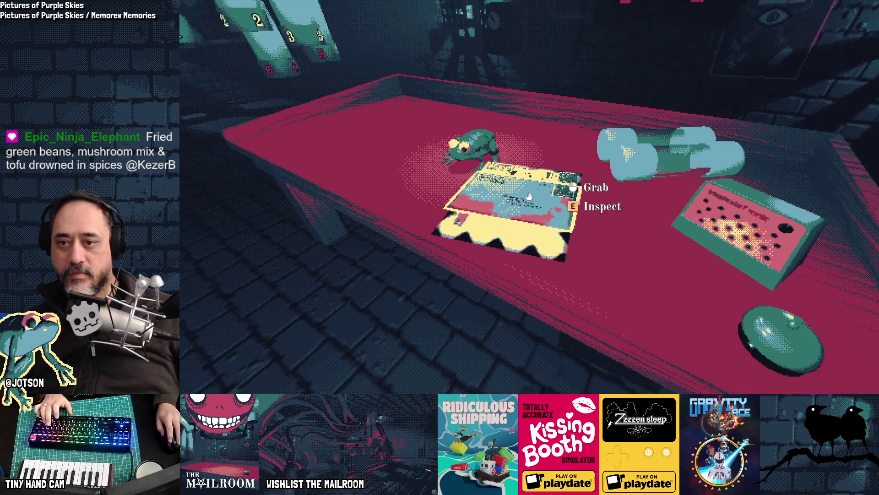
Pick up letters from the table and floor and read their addresses, finding one for the Basement.
click(529, 196)
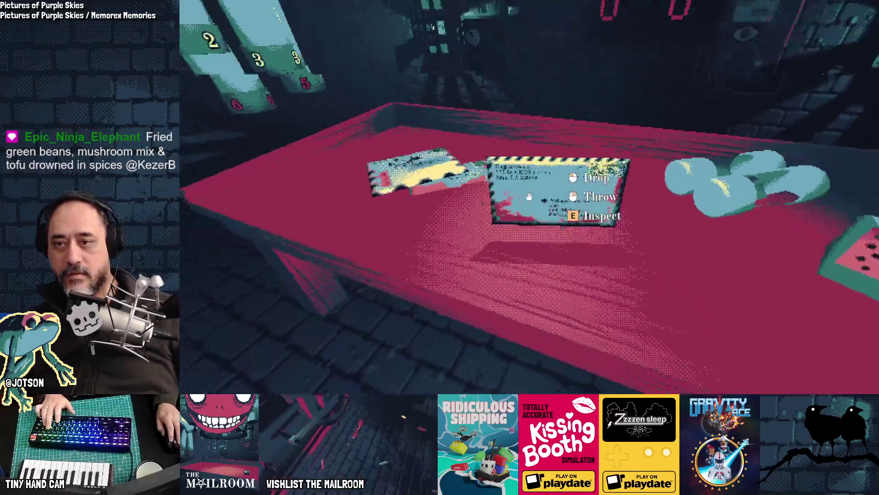
click(529, 196)
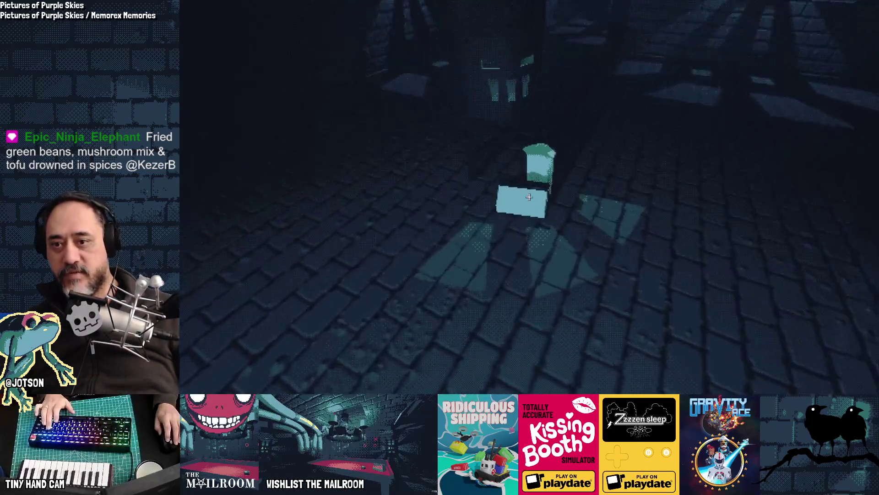
click(529, 197)
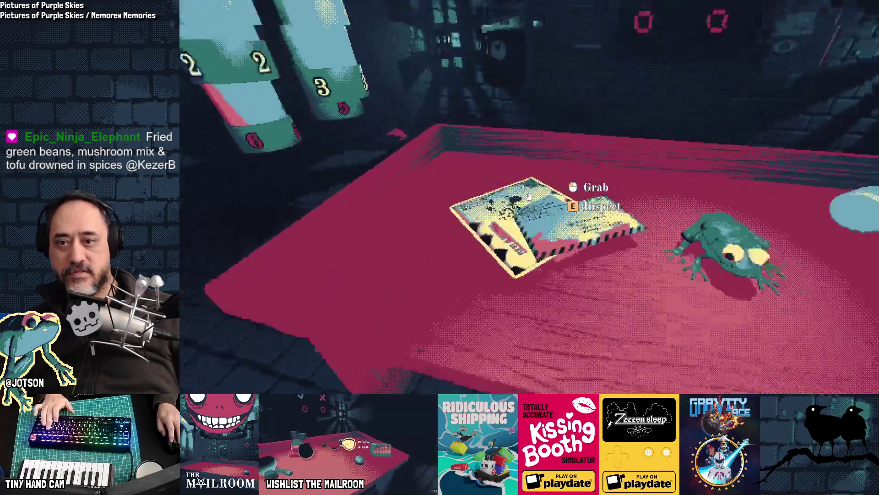
click(529, 197)
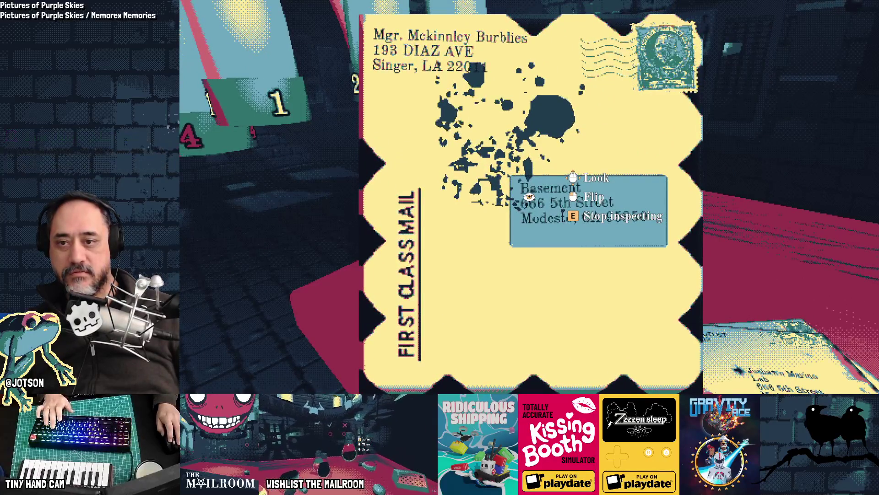
key(e)
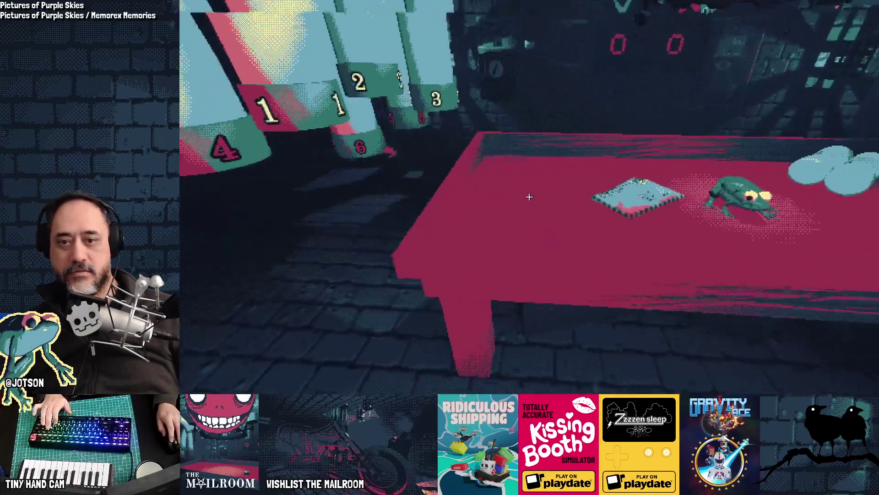
click(528, 197)
key(e)
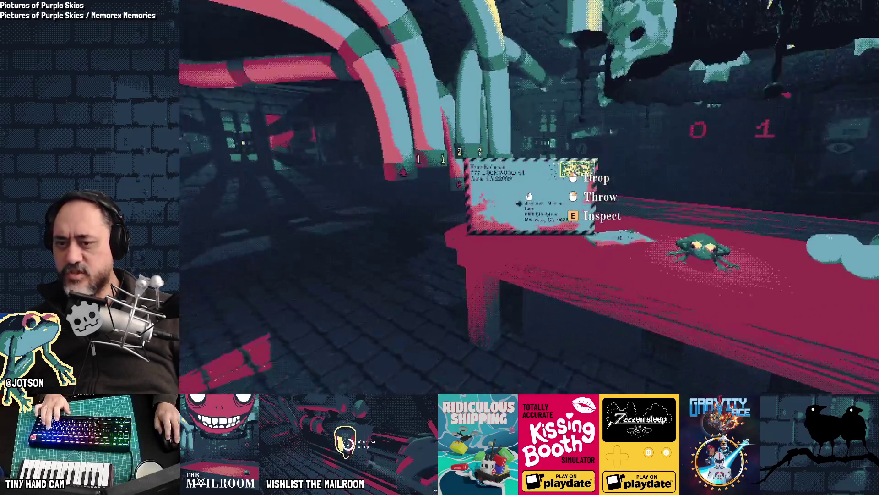
Inspect the basement-addressed letters and burn two of them in the furnace.
click(529, 196)
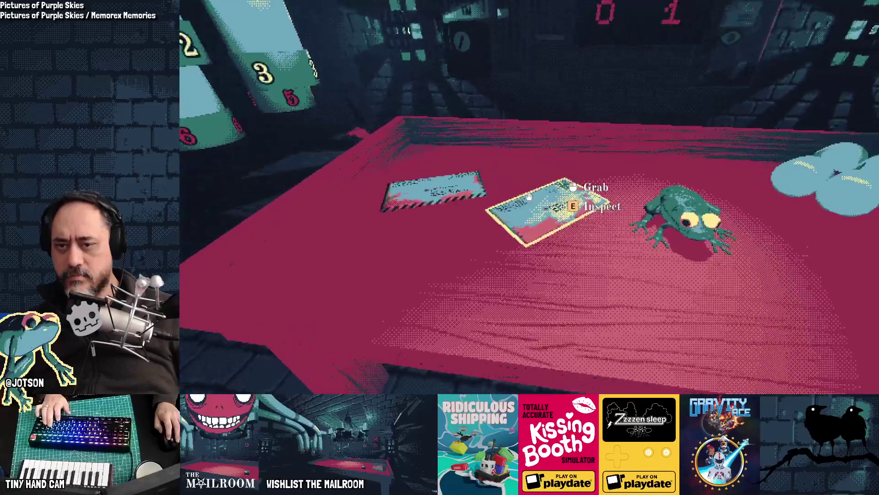
key(e)
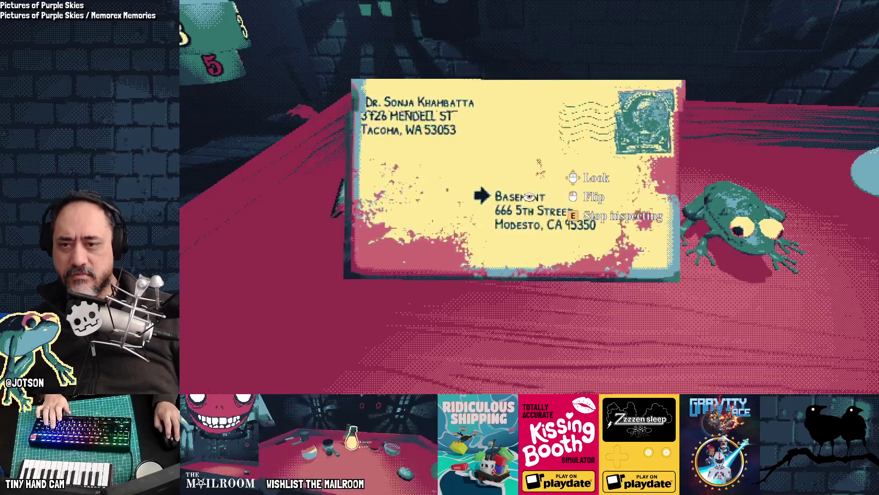
key(e)
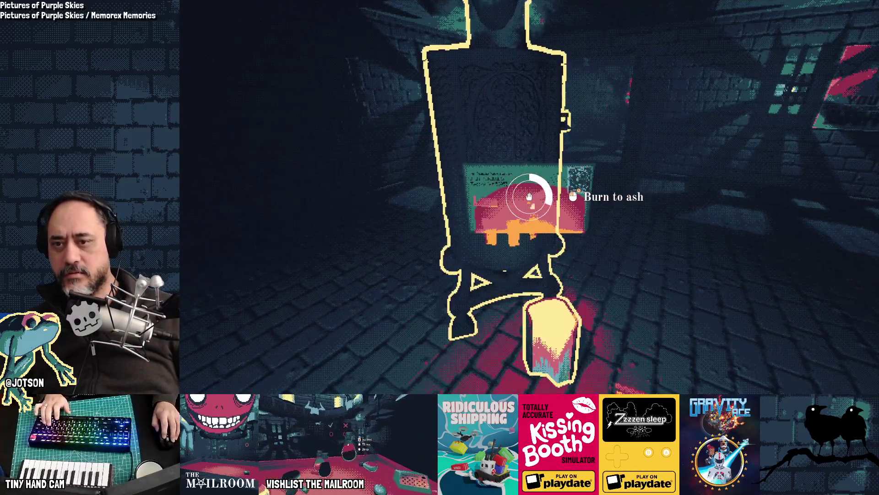
drag(529, 196, 529, 197)
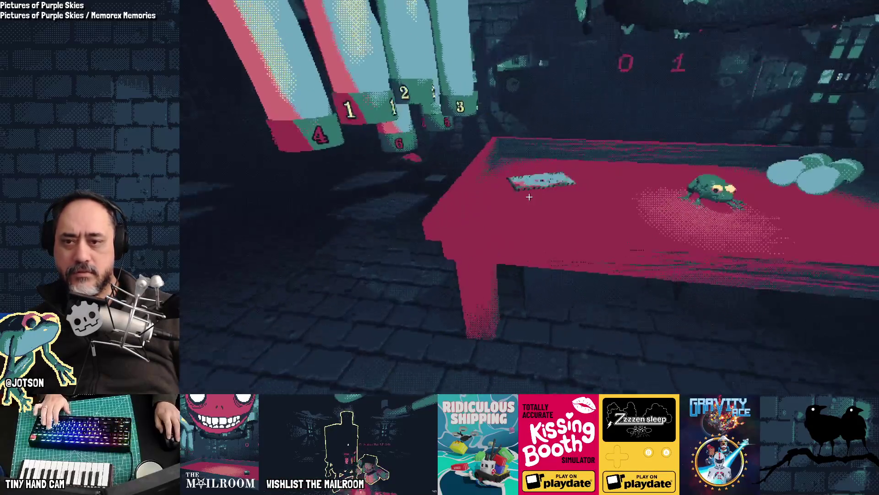
click(527, 193)
key(w)
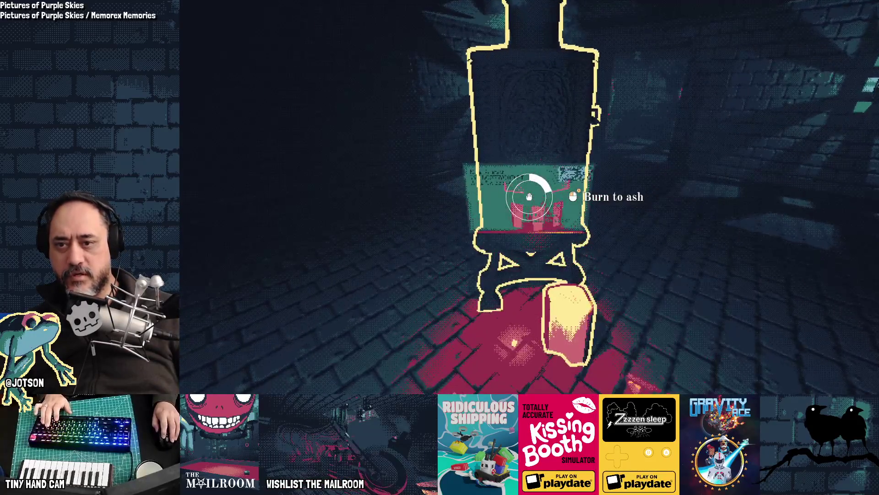
drag(529, 197, 529, 197)
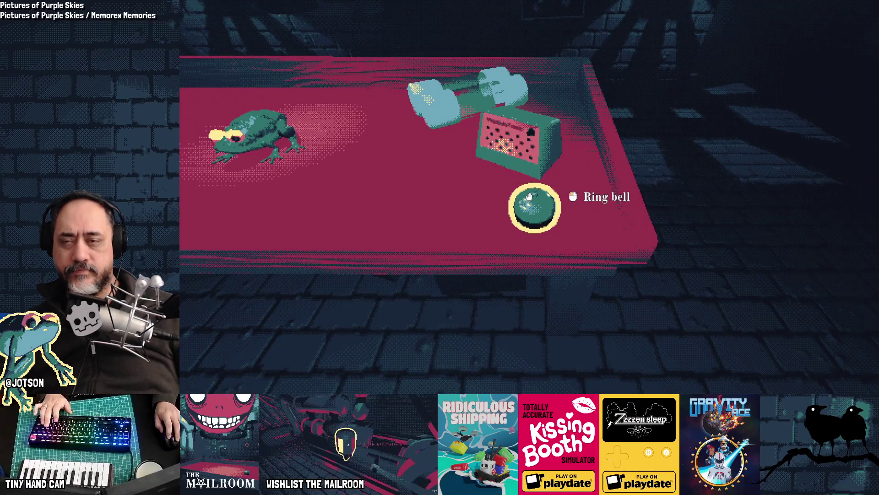
Ring the bell, set the new package on the table, and stop the game with F8.
click(529, 197)
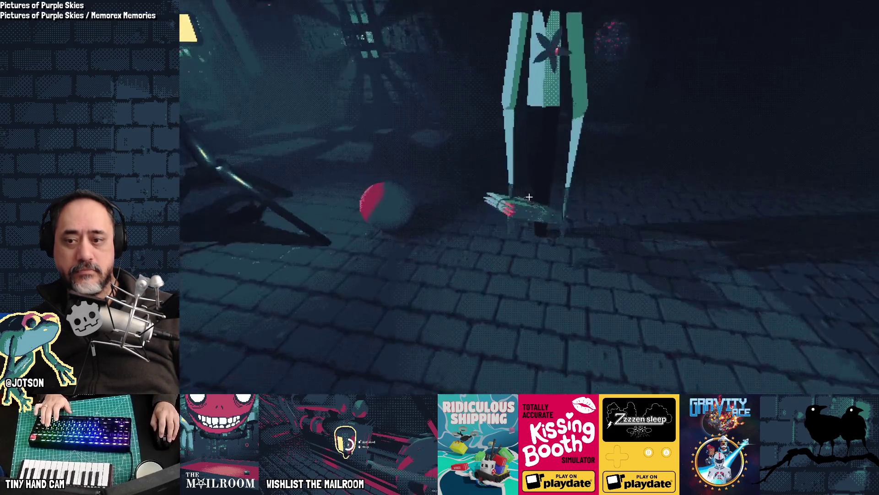
click(530, 197)
click(530, 196)
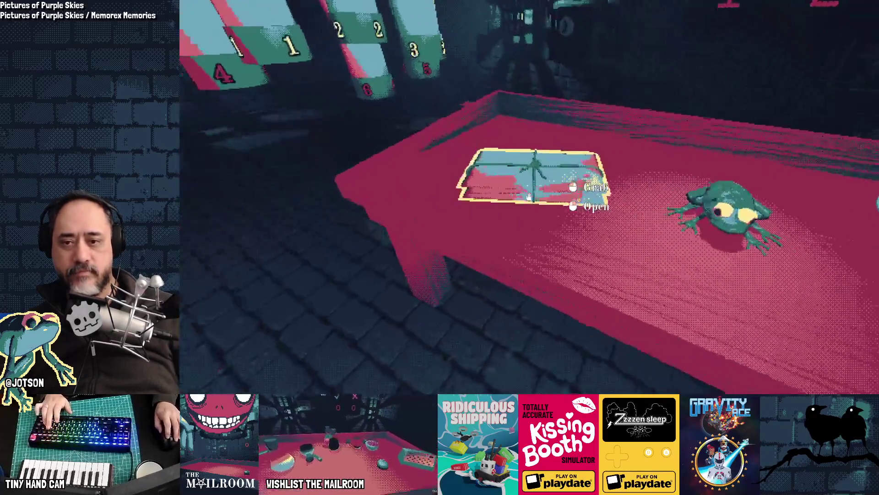
key(F8)
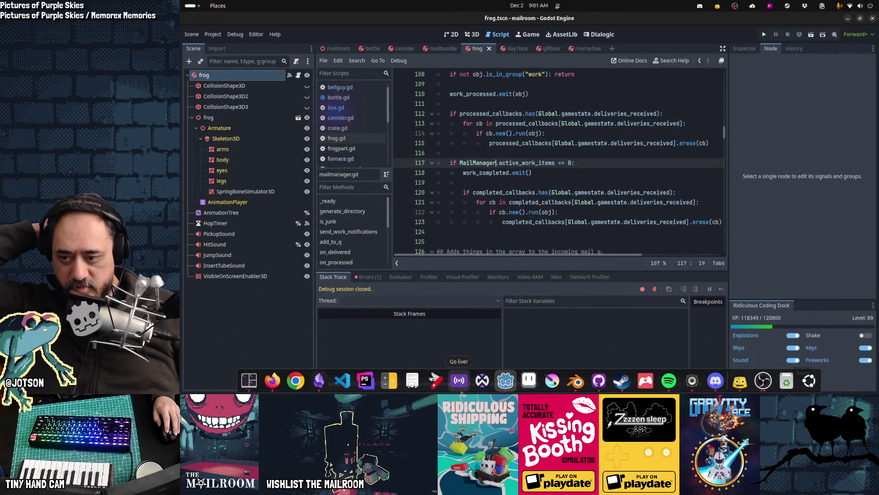
Add a Day 2 card 'Fix day 2 mail addressed to the basement' to the Gamedev TODO board, then open Discord.
click(319, 384)
click(221, 29)
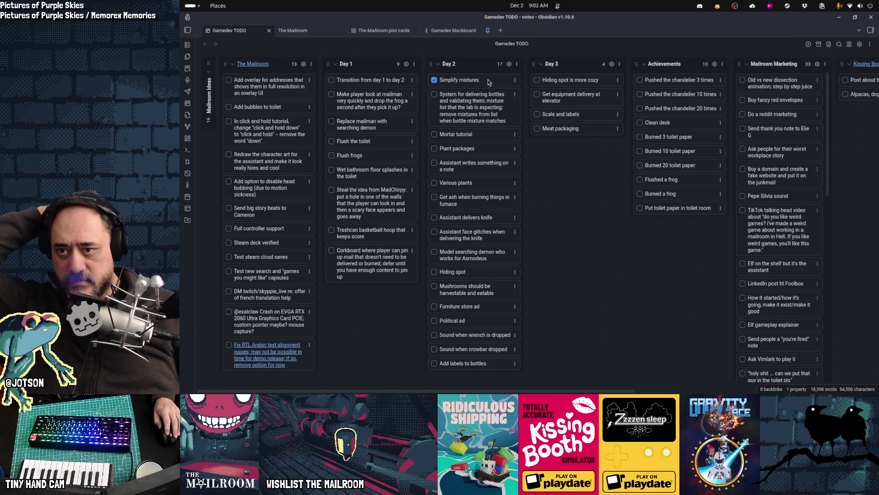
click(508, 64)
text(Fix)
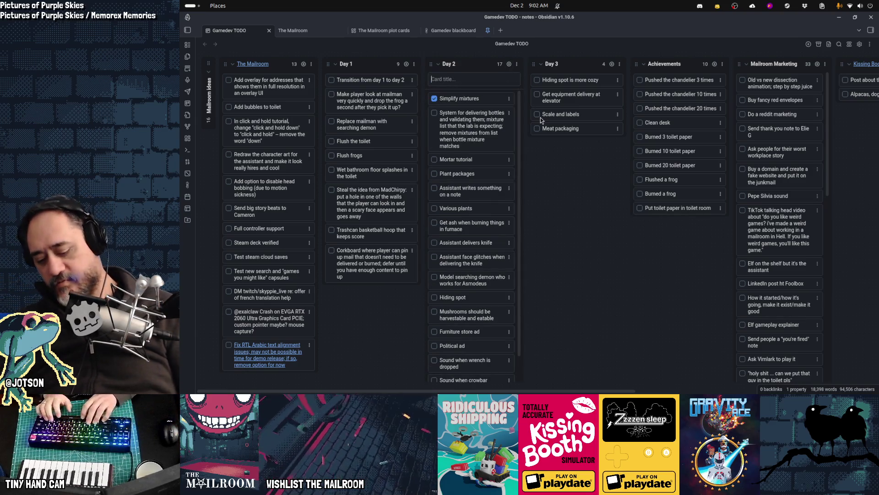
text( day)
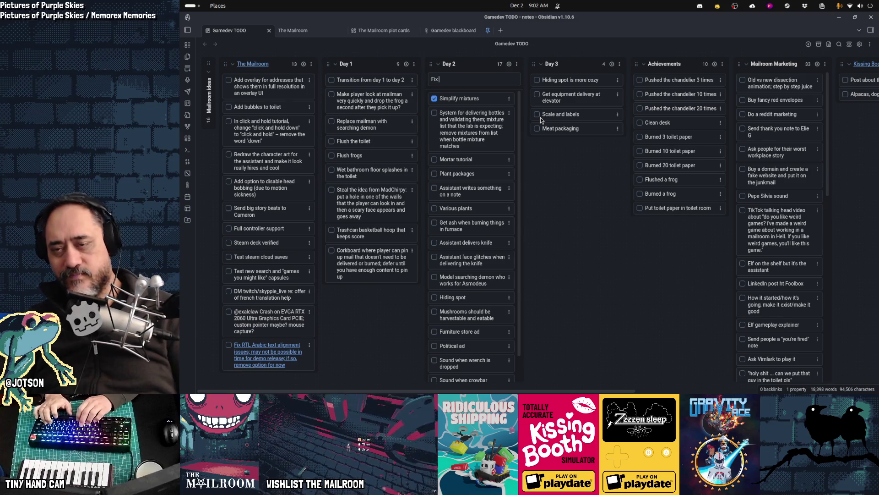
text( 2 mail to the)
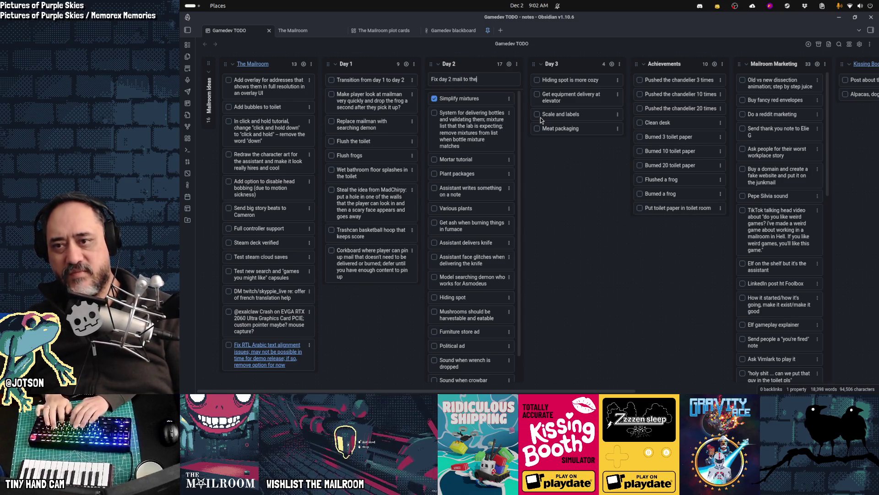
text( basement)
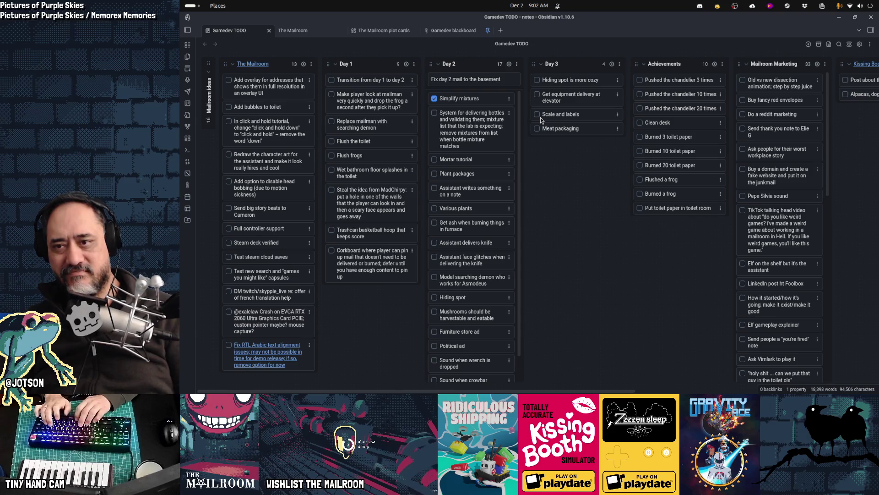
text(addressed)
key(Return)
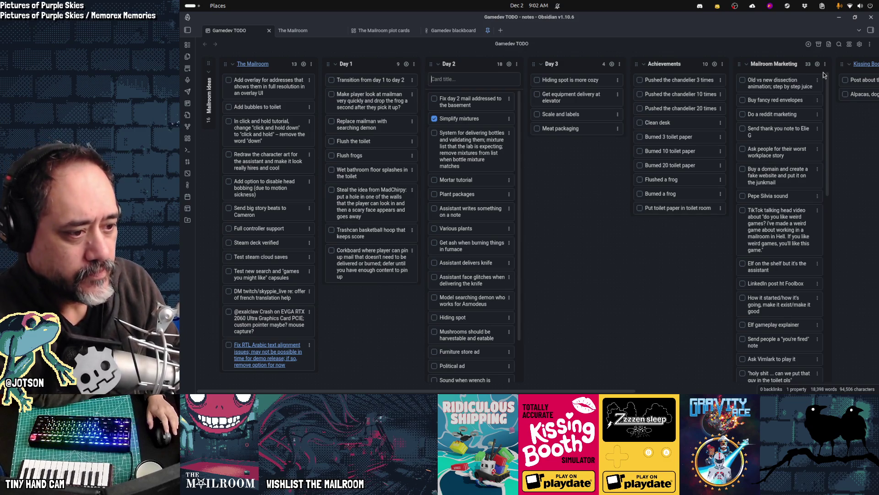
mouse_move(692, 385)
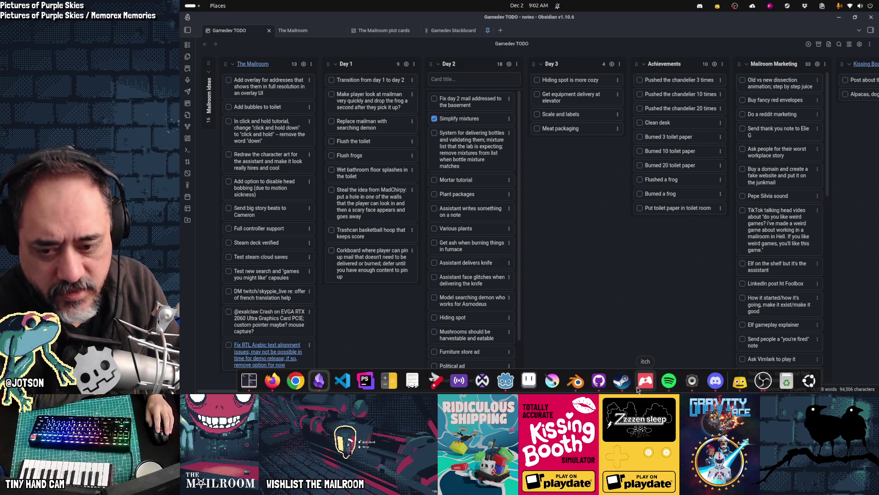
click(713, 381)
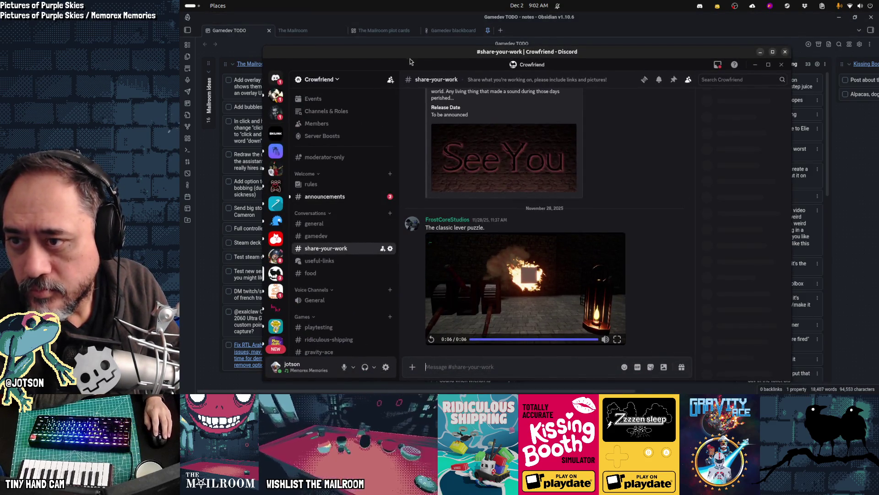
click(712, 381)
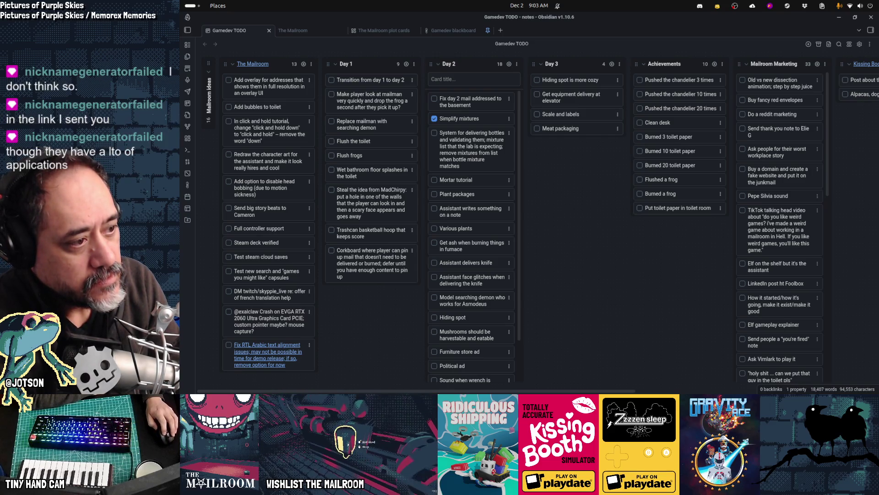
key(alt+Tab)
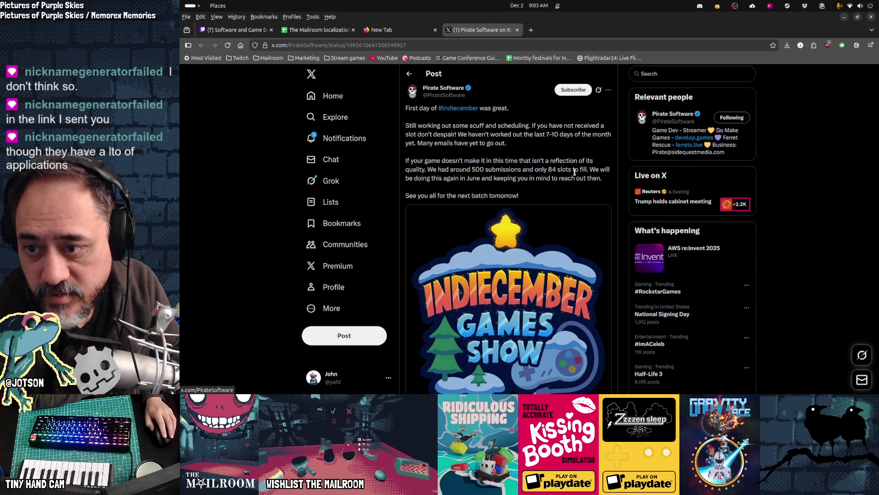
View the Indiecember post's image full size twice, closing it each time.
scroll(574, 172, down, 3)
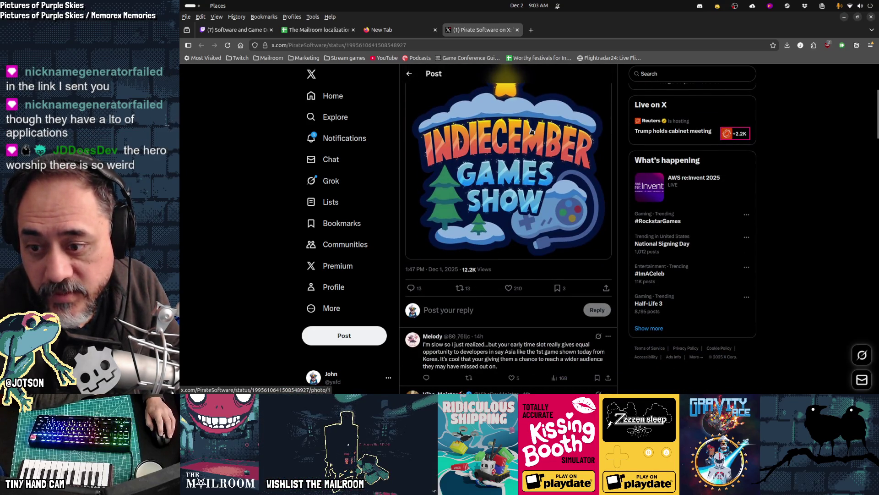
scroll(519, 183, up, 3)
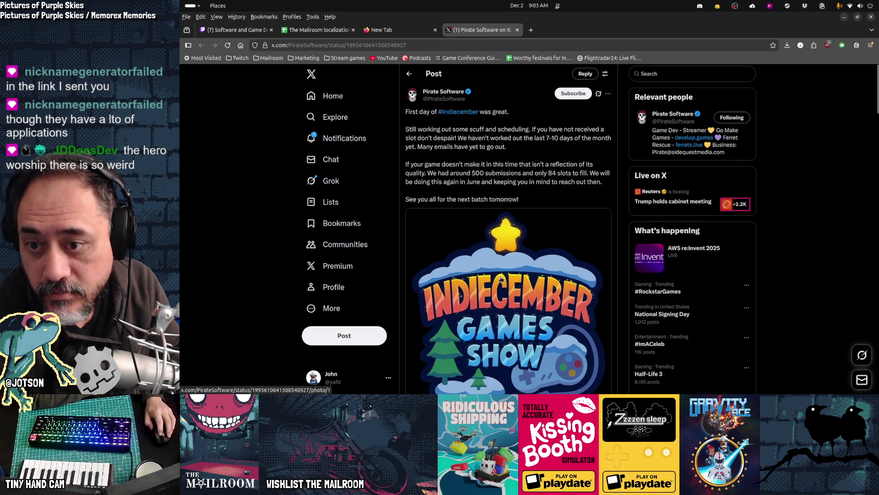
scroll(503, 261, down, 1)
click(514, 250)
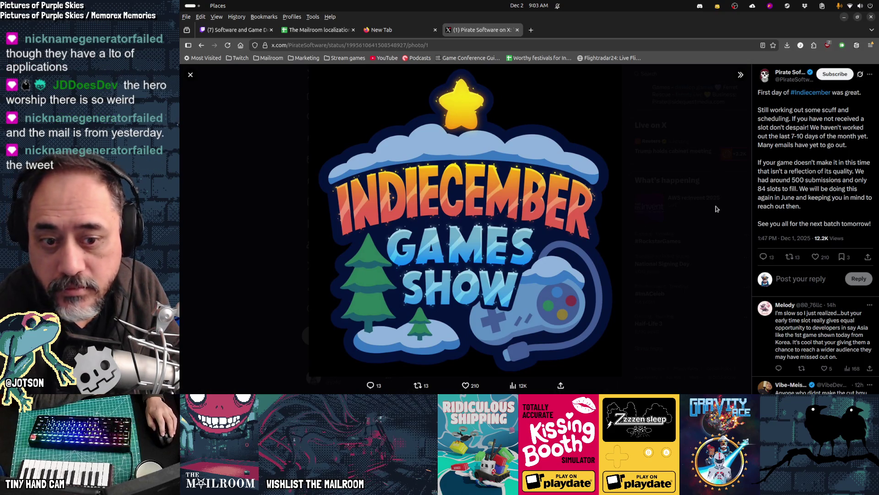
click(191, 75)
scroll(585, 189, down, 3)
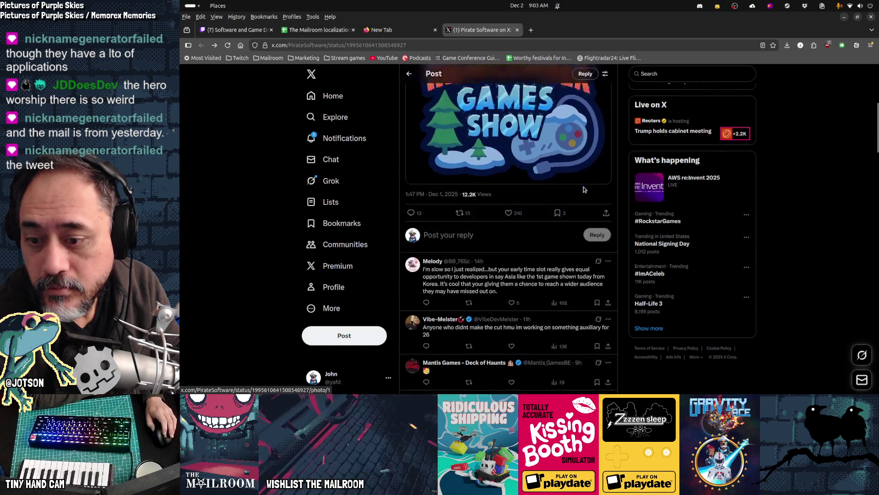
scroll(584, 189, up, 5)
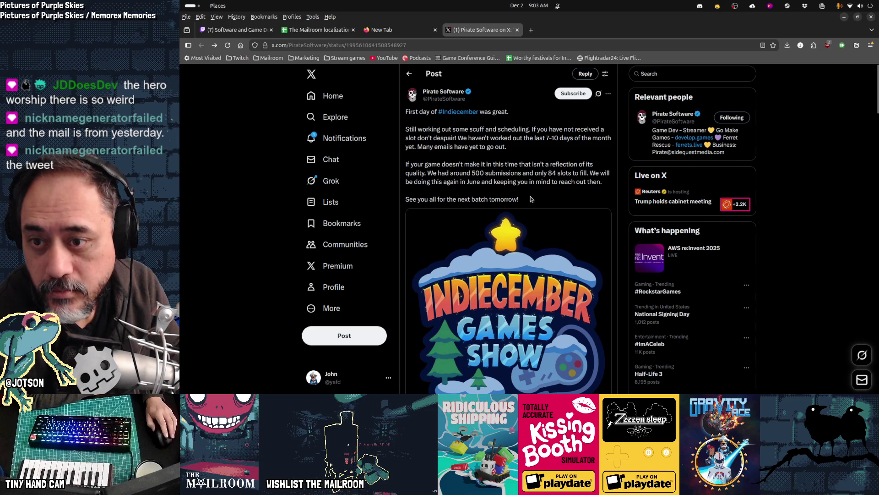
scroll(530, 199, down, 4)
click(499, 136)
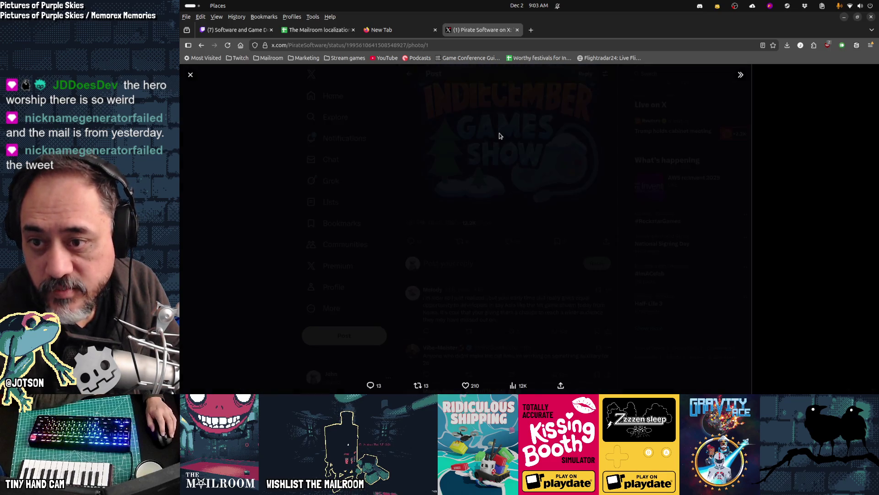
click(667, 138)
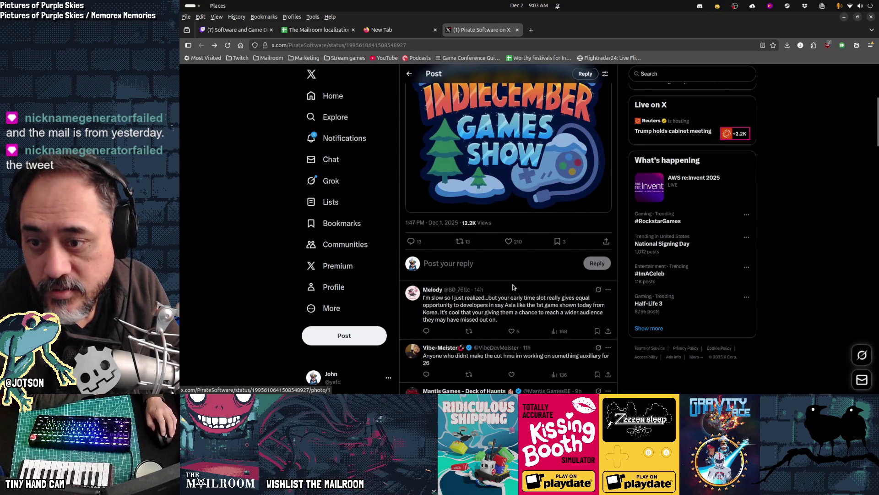
Glance at the develop.games link, then go forward to the Pirate Software profile page.
scroll(513, 296, down, 3)
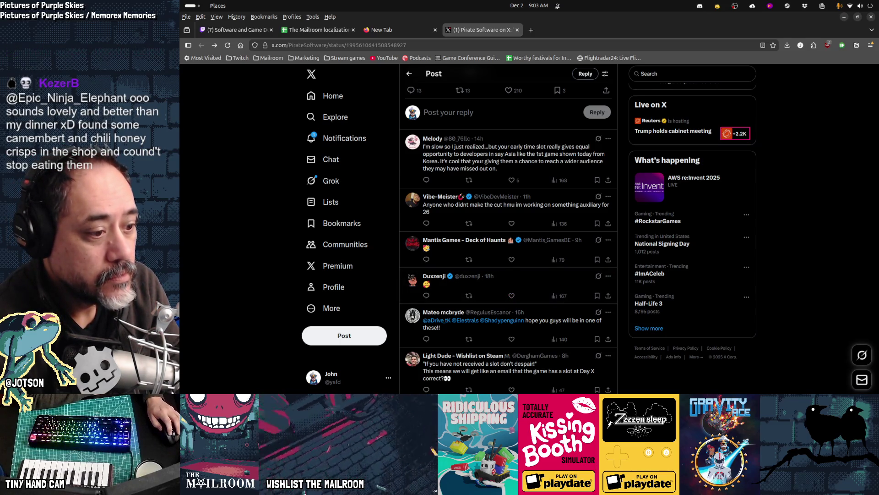
scroll(606, 265, up, 4)
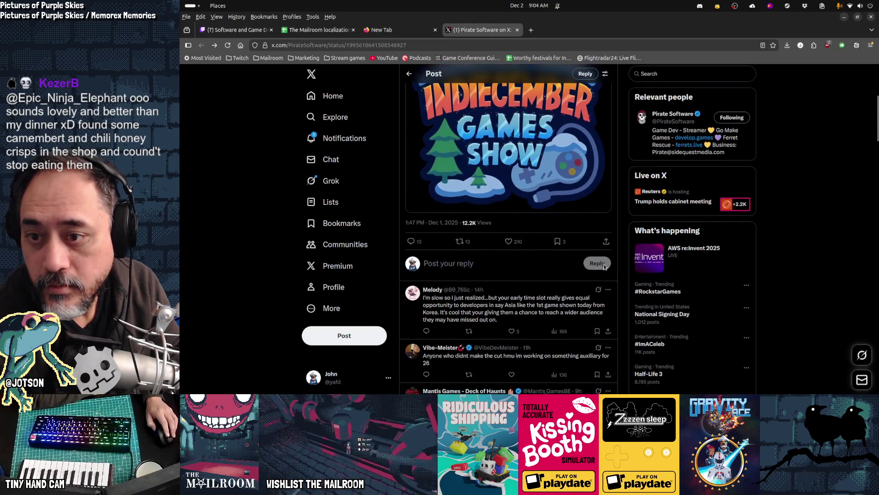
scroll(605, 266, up, 4)
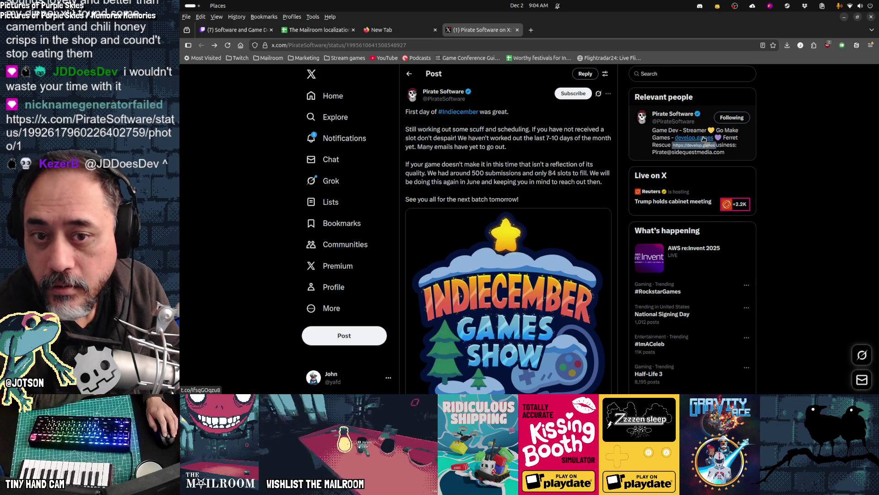
click(704, 138)
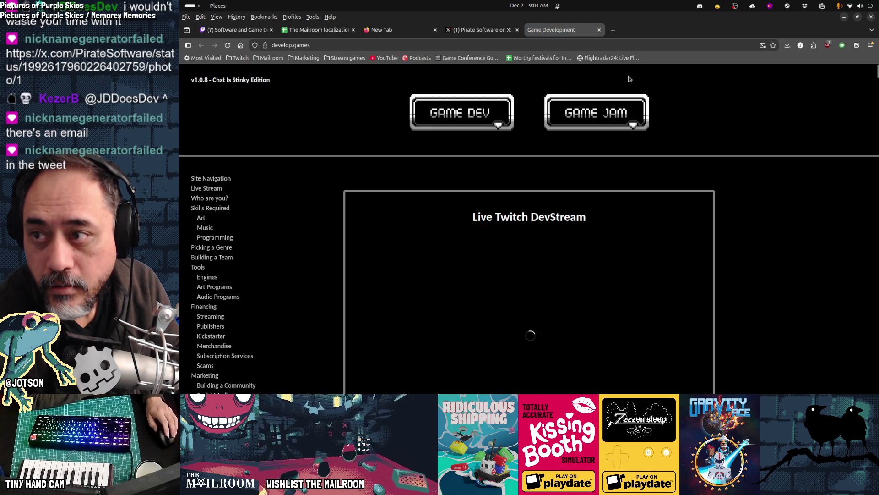
key(ctrl+w)
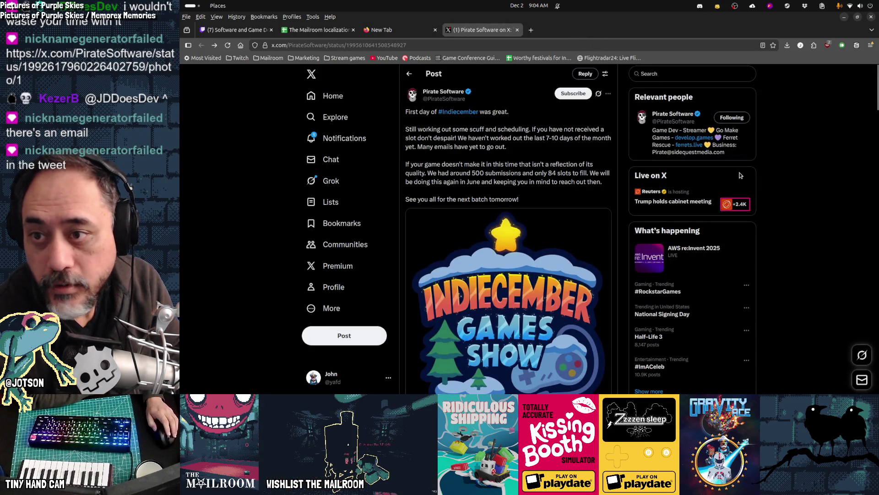
key(alt+Right)
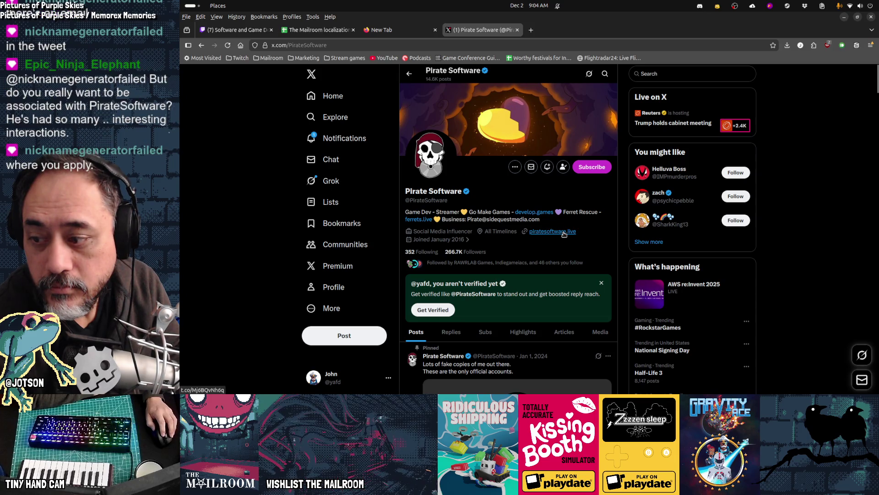
click(545, 213)
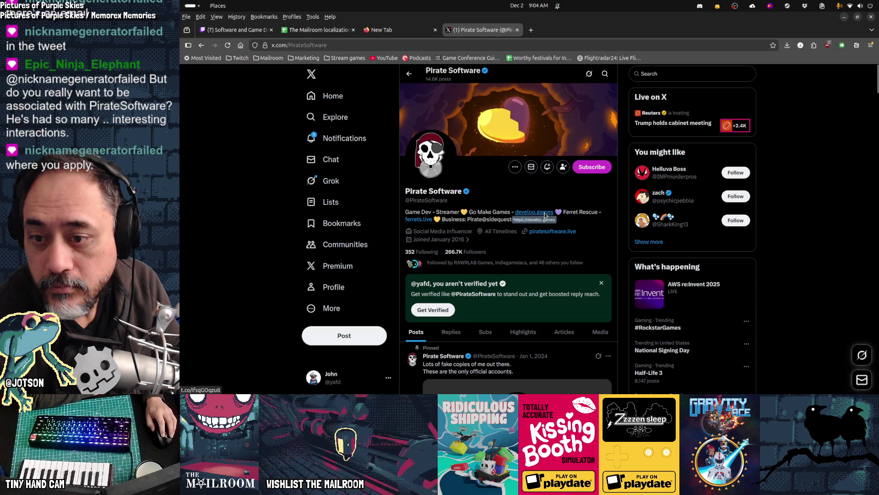
scroll(774, 291, down, 10)
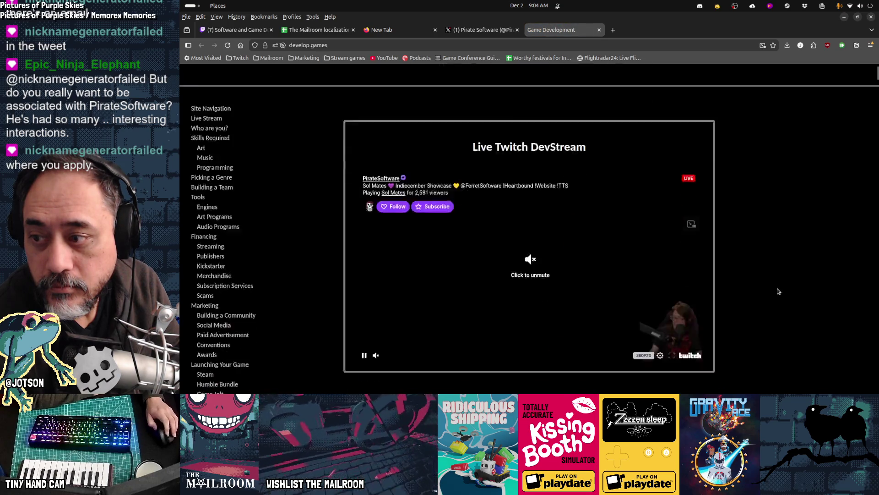
scroll(773, 291, down, 15)
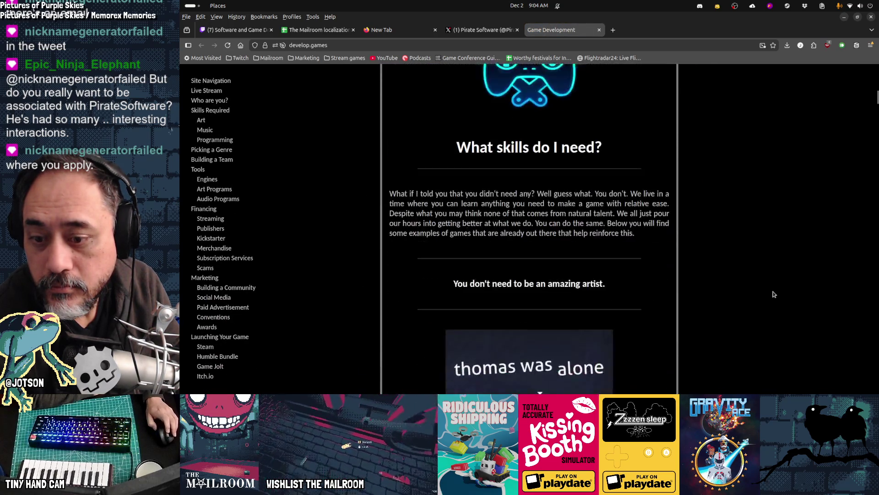
scroll(774, 294, up, 20)
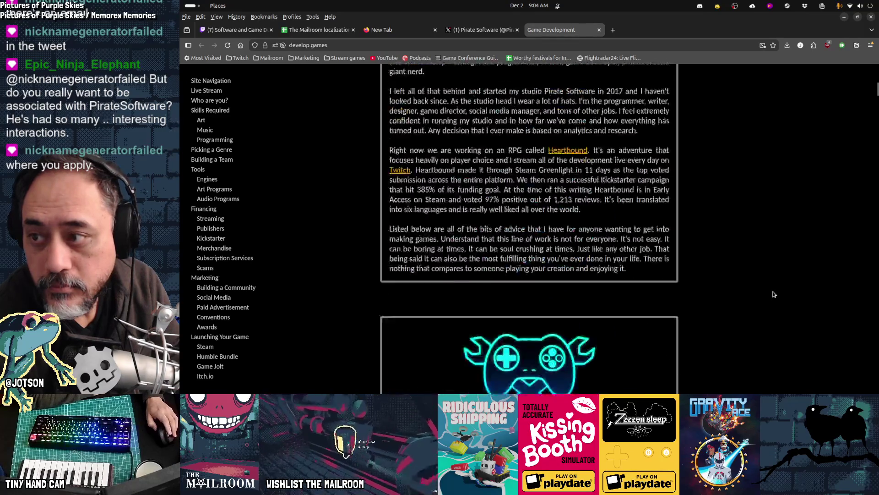
middle_click(556, 35)
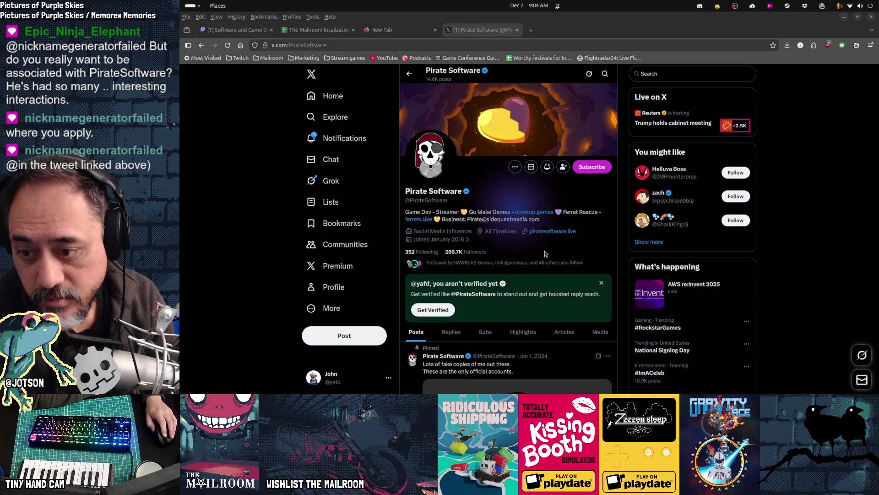
Go back to the Indiecember post and scroll through its replies.
key(alt+Left)
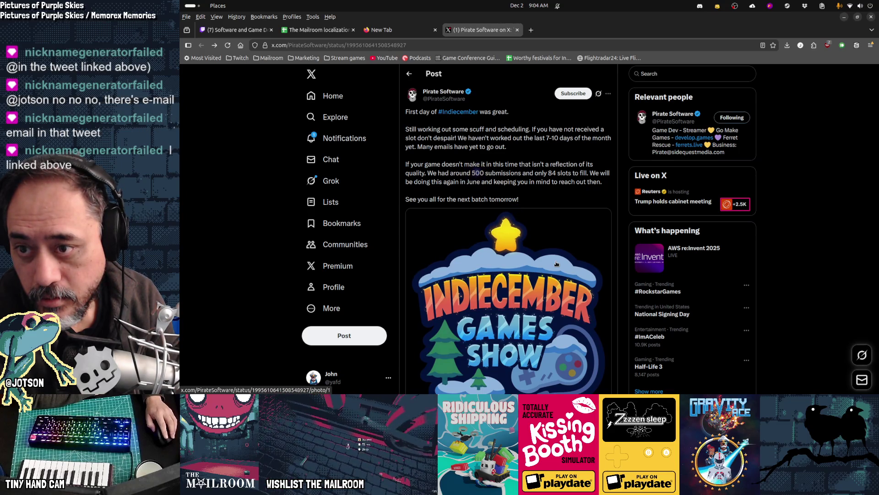
scroll(556, 264, down, 10)
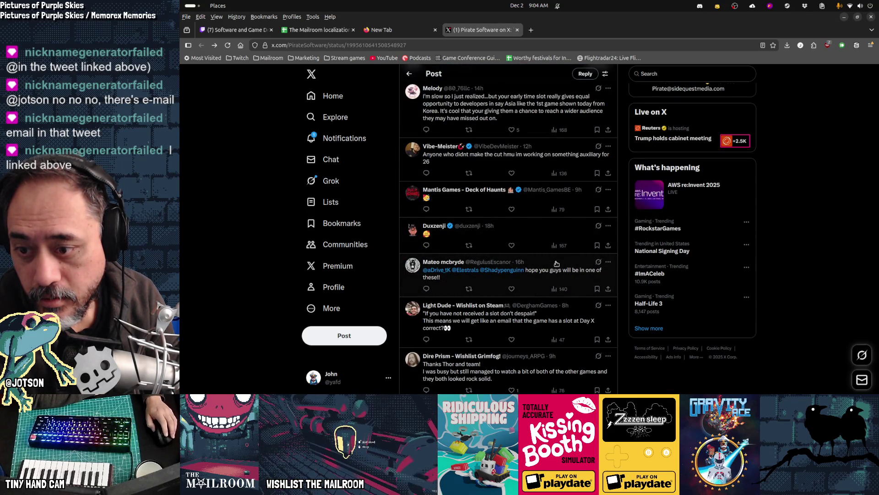
scroll(555, 255, down, 4)
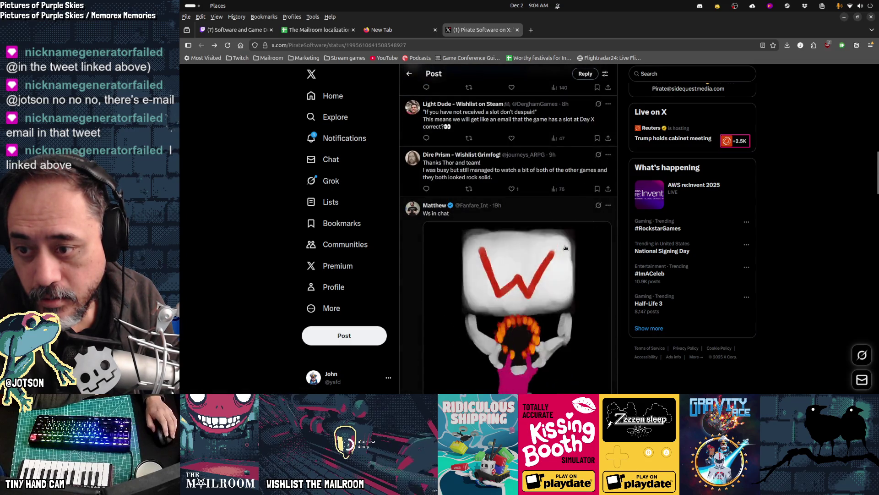
scroll(566, 248, down, 5)
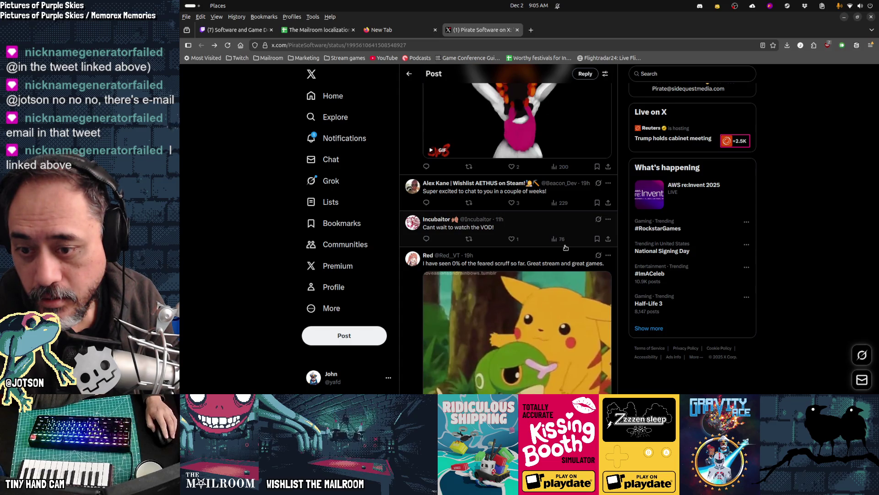
scroll(565, 248, down, 5)
scroll(565, 248, down, 5)
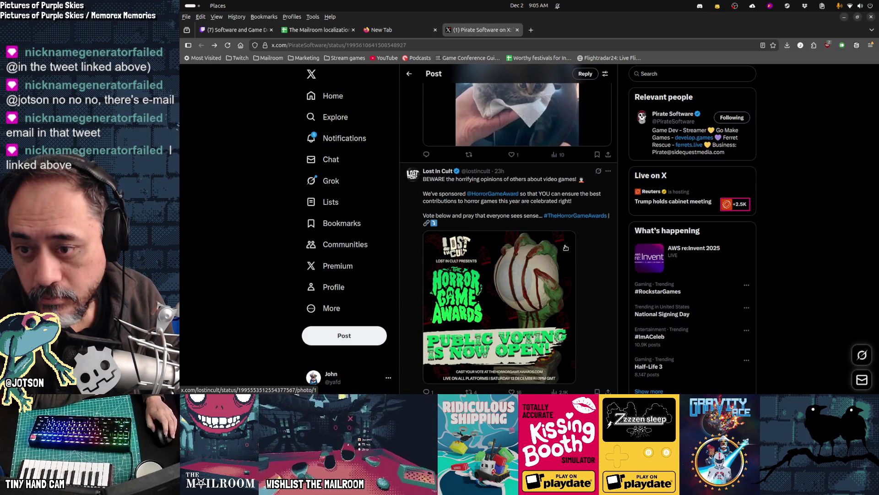
scroll(565, 248, up, 15)
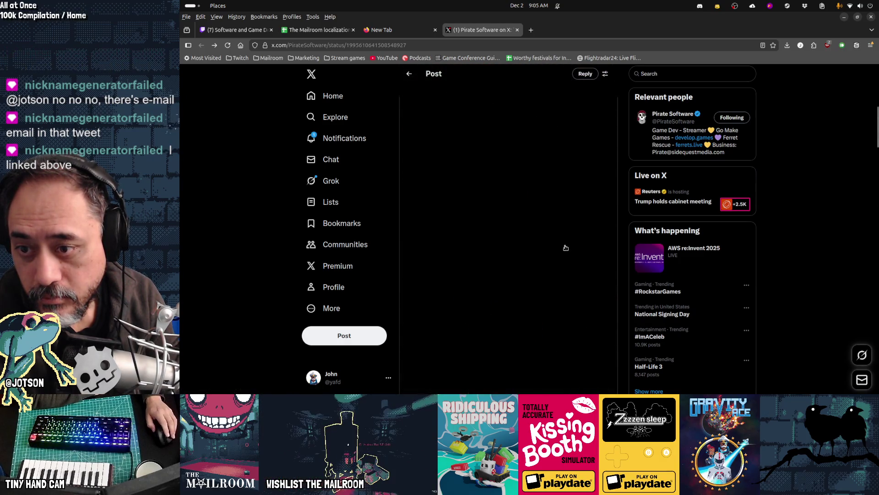
scroll(566, 247, up, 5)
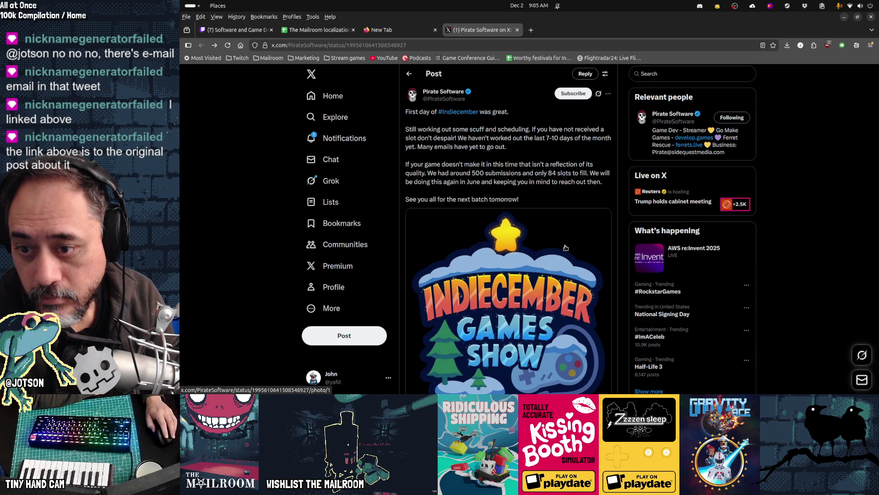
scroll(566, 247, down, 3)
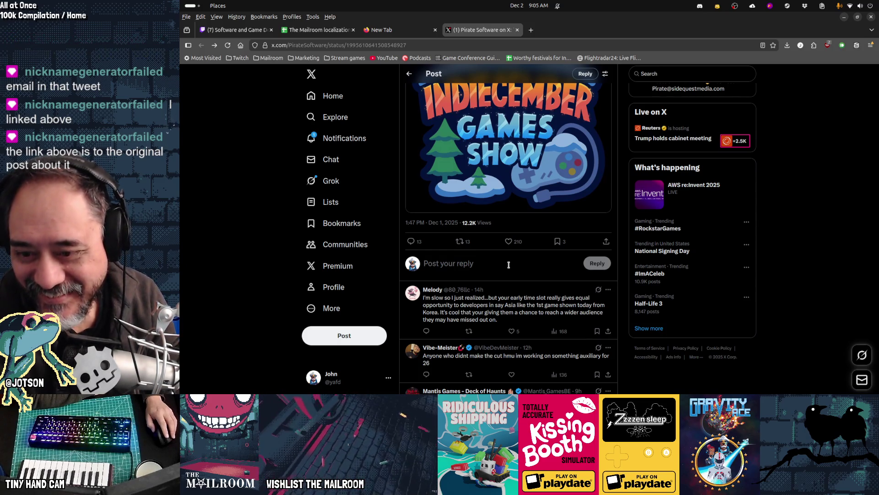
scroll(508, 264, down, 3)
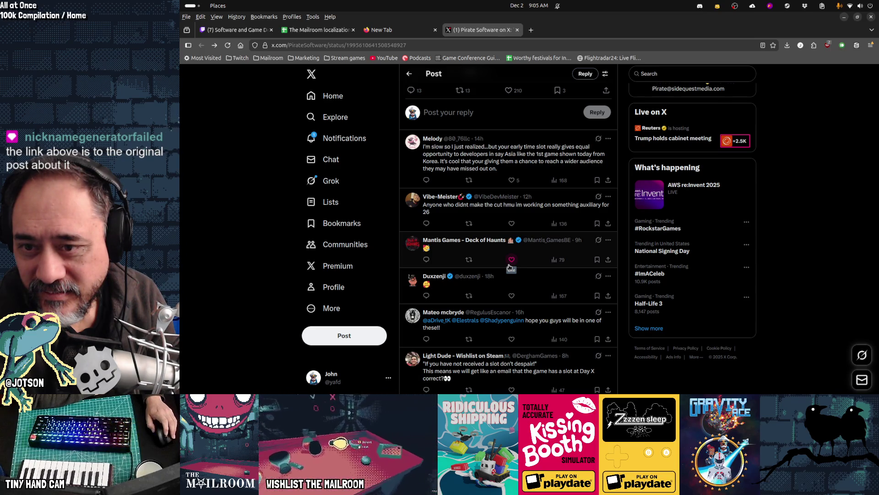
scroll(509, 267, up, 10)
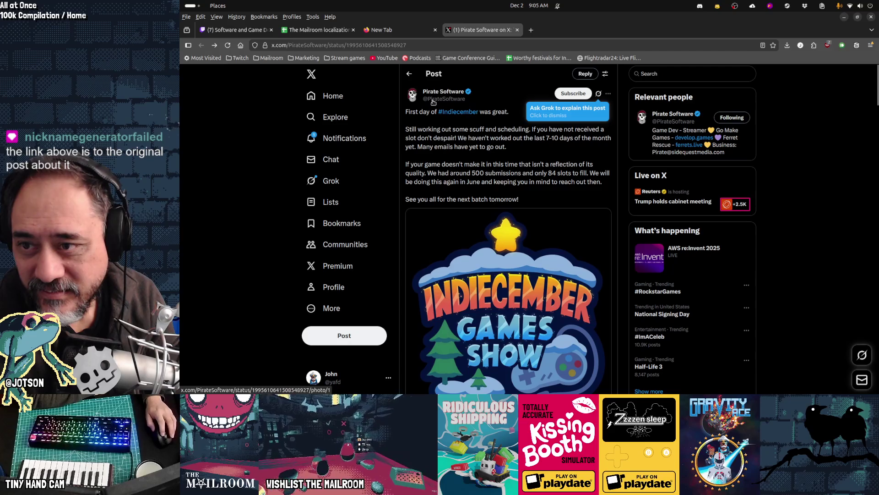
Scroll the Pirate Software profile feed down to the quoted Nov 23 announcement and open it.
click(433, 100)
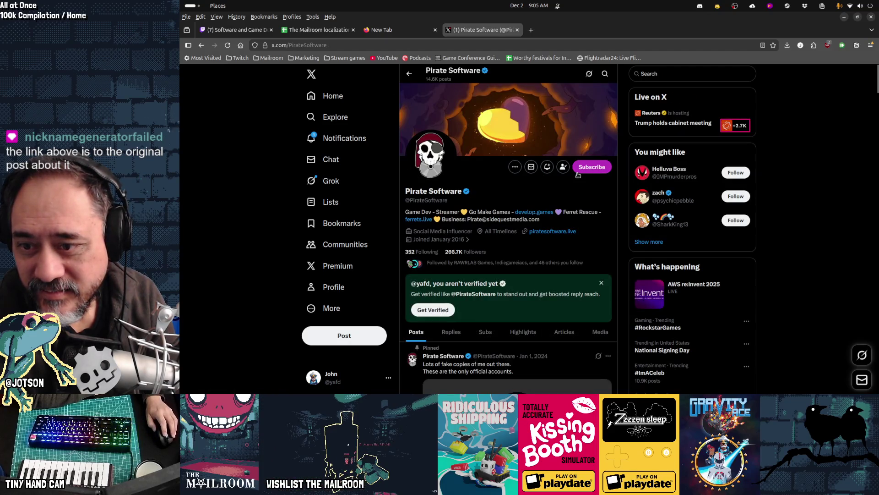
scroll(567, 253, down, 4)
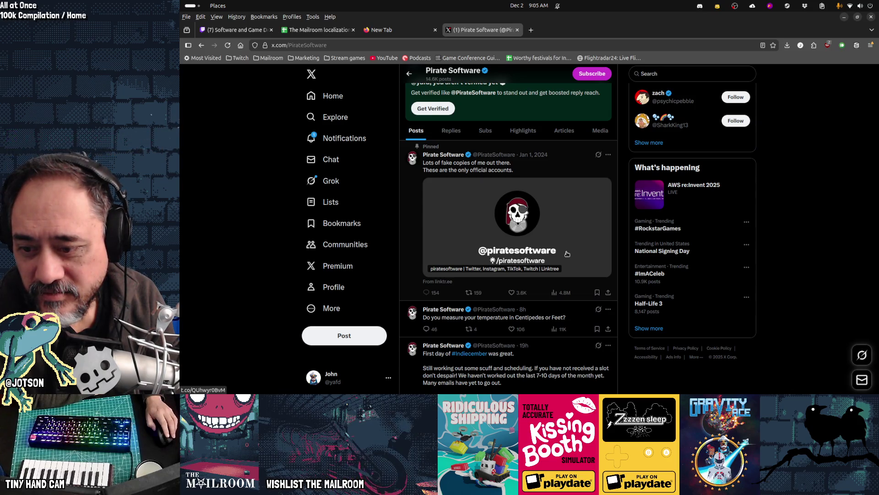
scroll(567, 253, down, 3)
scroll(566, 254, down, 5)
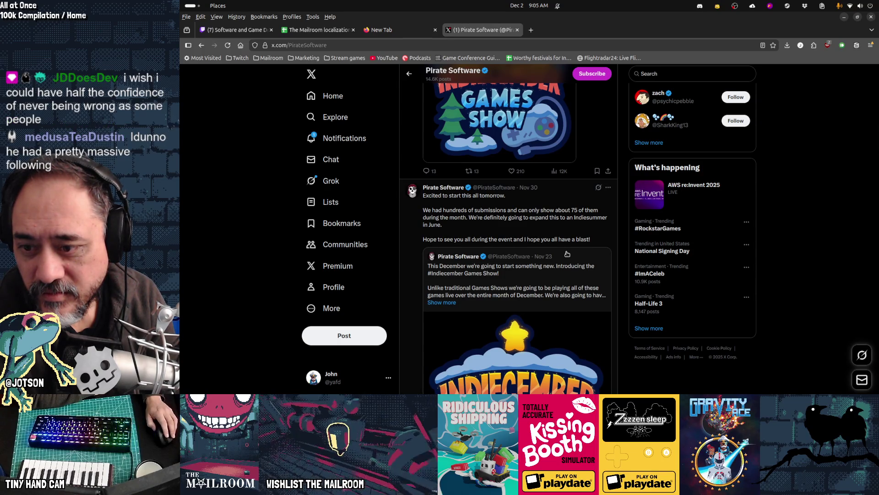
scroll(566, 253, down, 2)
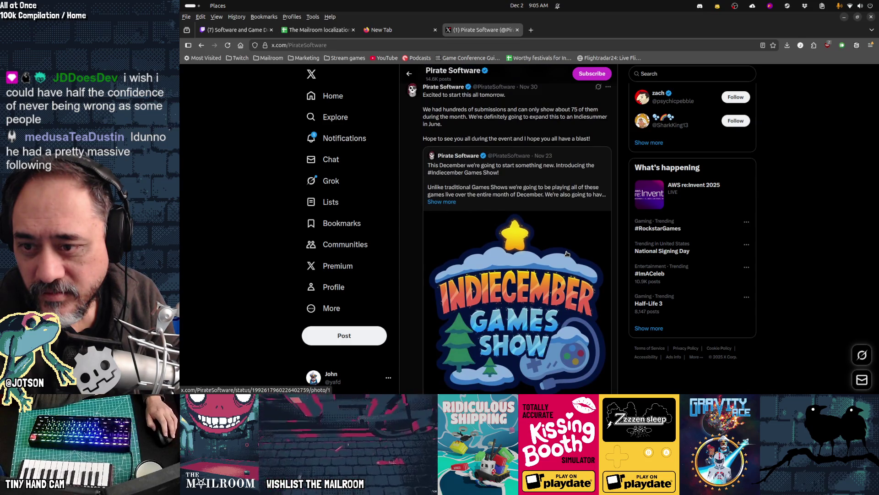
click(567, 253)
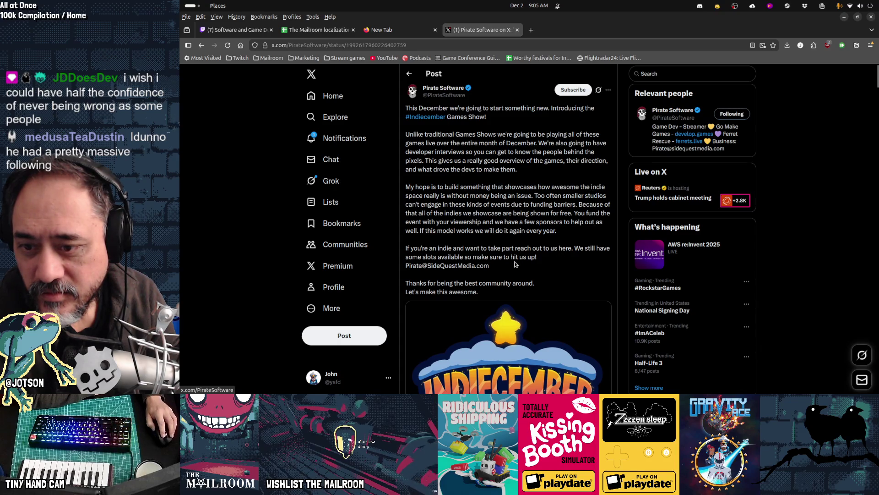
Select the post's contact e-mail address, then return to Obsidian's Gamedev TODO board.
drag(504, 269, 409, 269)
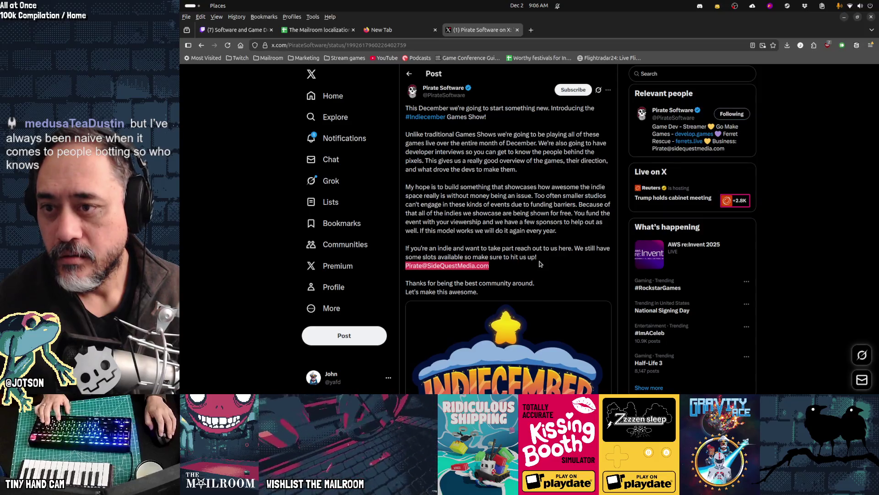
scroll(541, 263, up, 1)
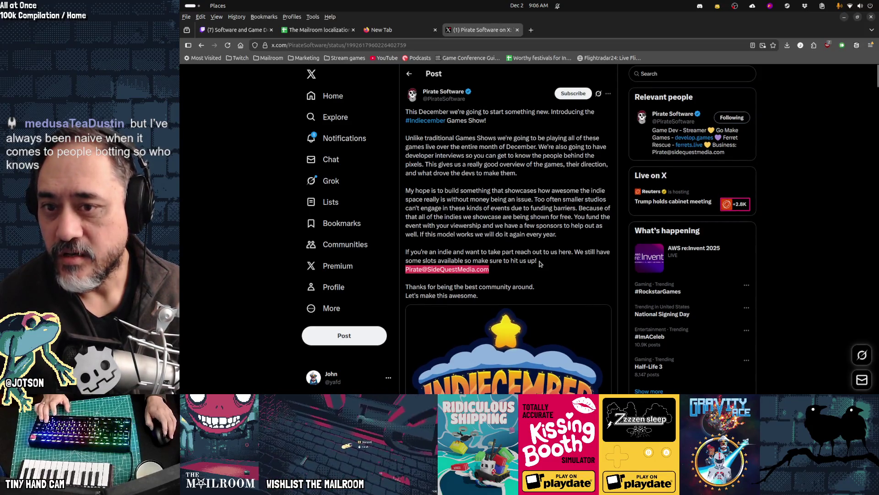
scroll(478, 280, down, 5)
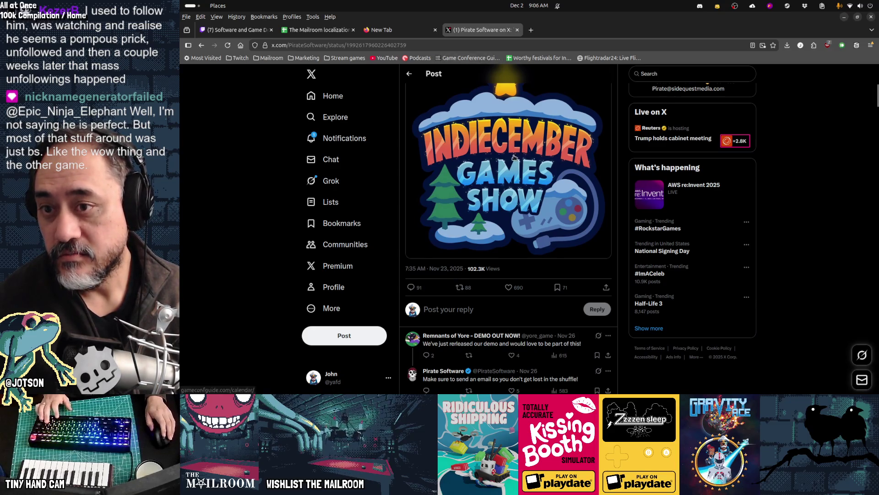
scroll(527, 233, up, 5)
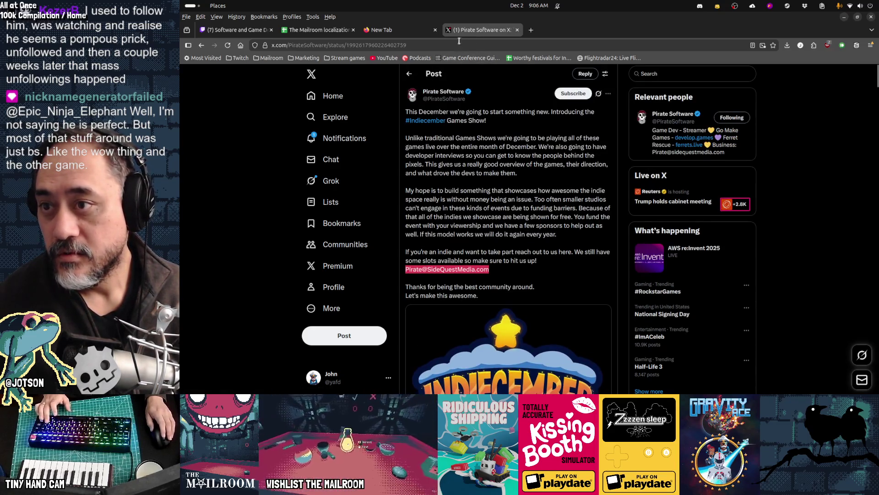
key(alt+Tab)
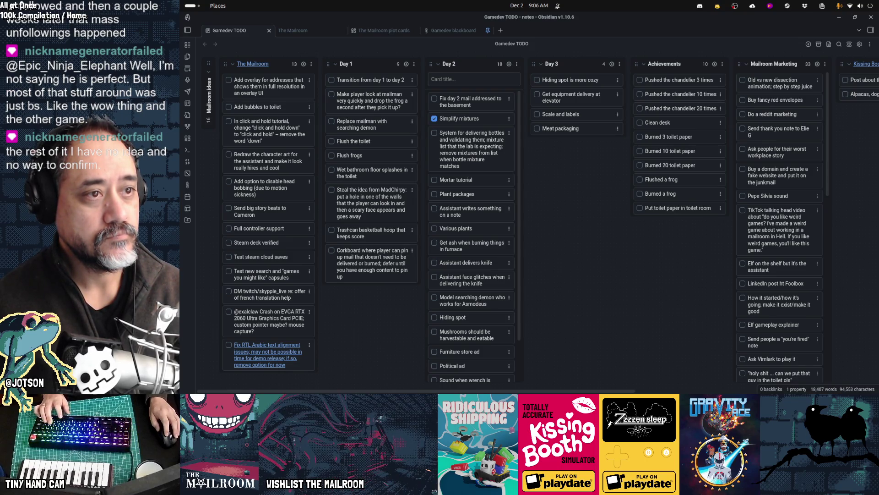
key(alt+Tab)
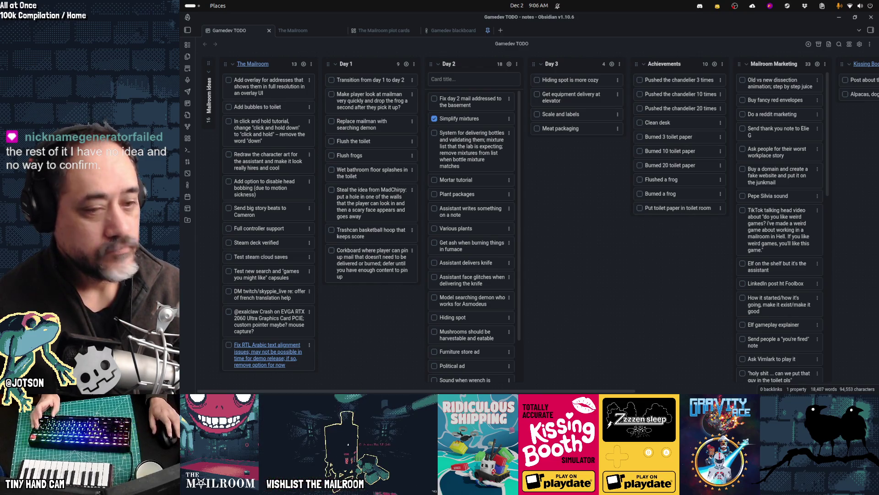
key(alt+Tab)
key(Escape)
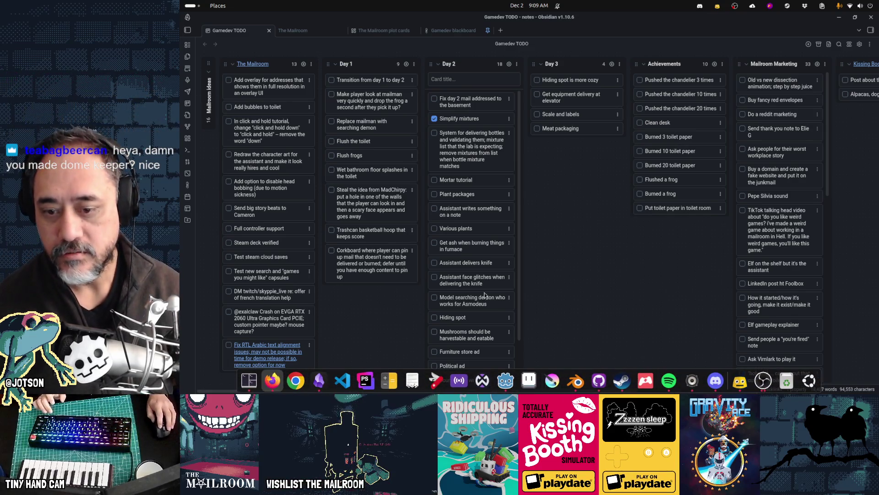
click(217, 7)
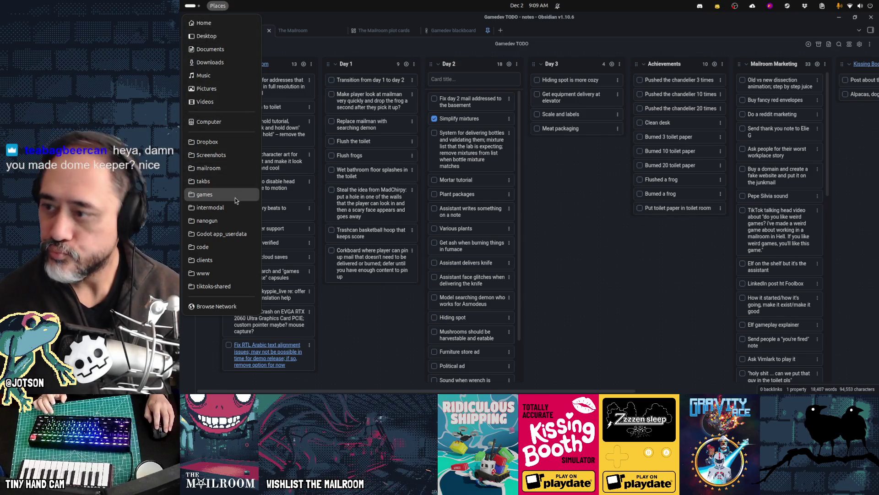
key(Escape)
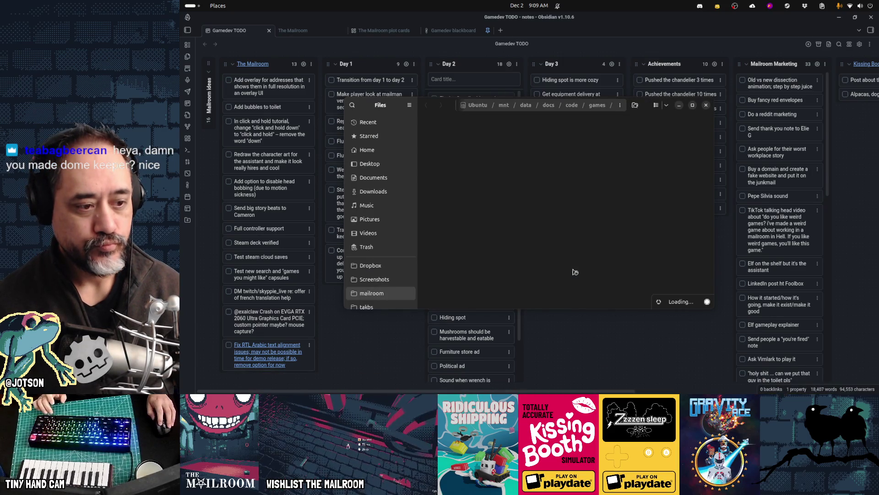
Peek into support and trailers, back out to mailroom, and enter the scrapbook folder.
double_click(613, 145)
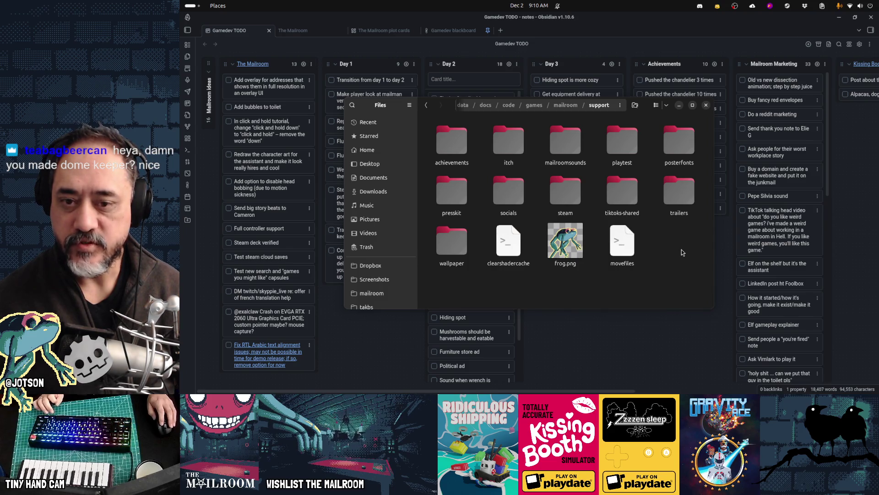
double_click(678, 191)
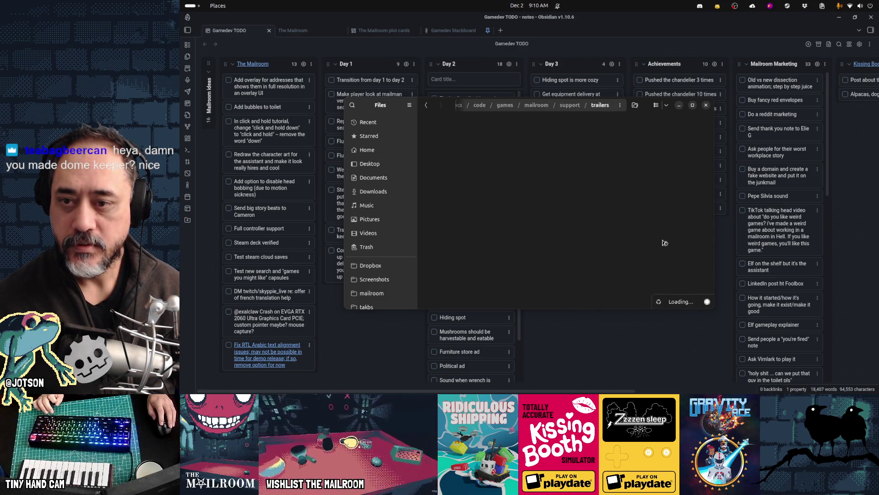
key(alt+Left)
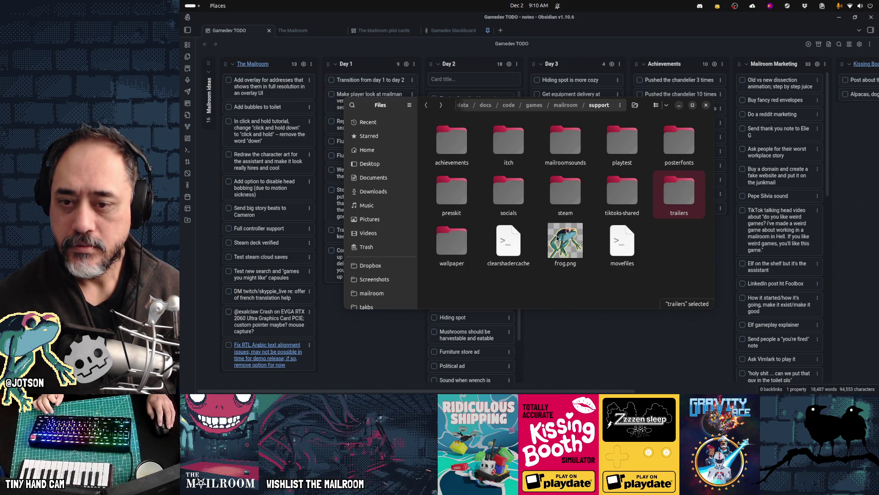
key(alt+Left)
double_click(561, 154)
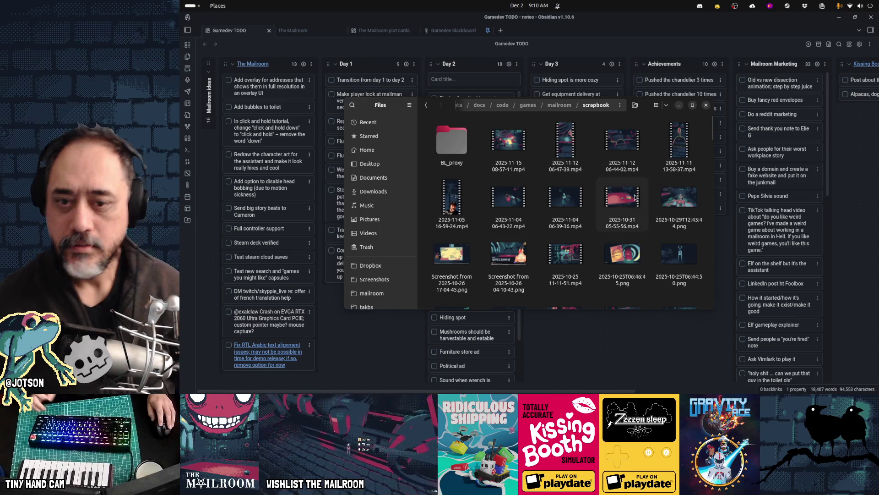
Preview the 2025-10-25T06:43:43.png and 2025-10-25T06:41:34.png scrapbook screenshots.
scroll(595, 183, down, 2)
scroll(636, 198, down, 1)
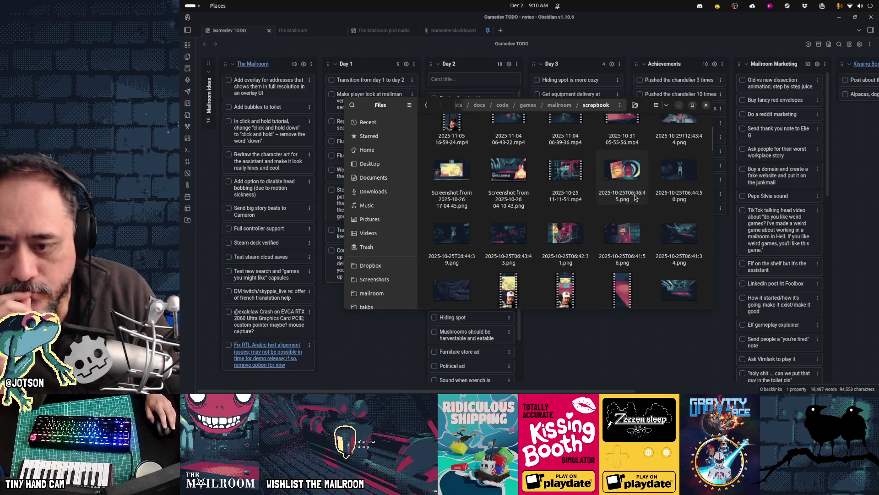
double_click(510, 240)
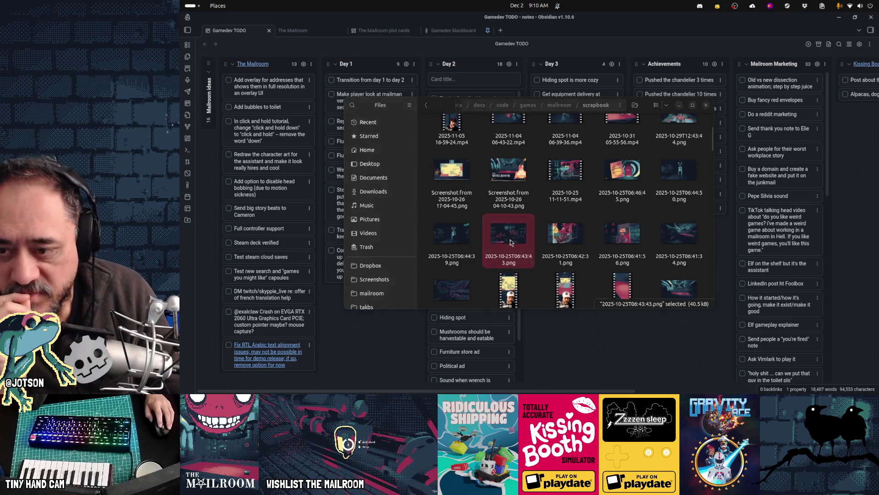
key(Escape)
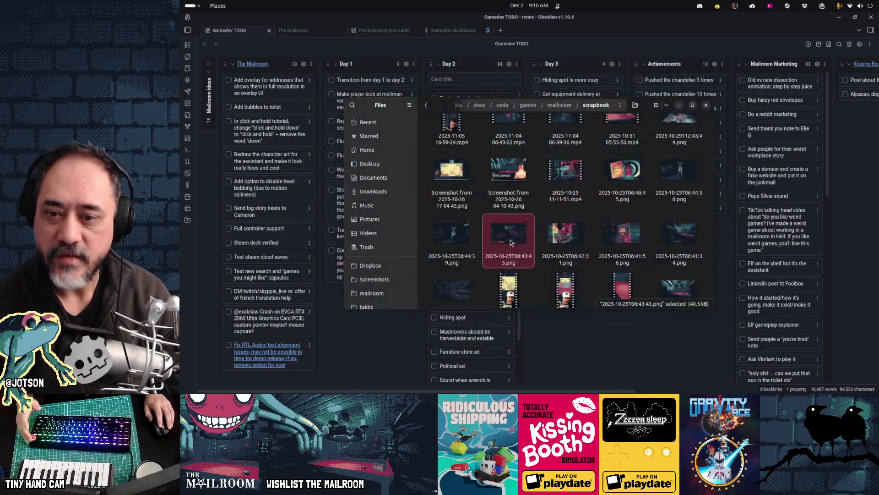
double_click(673, 238)
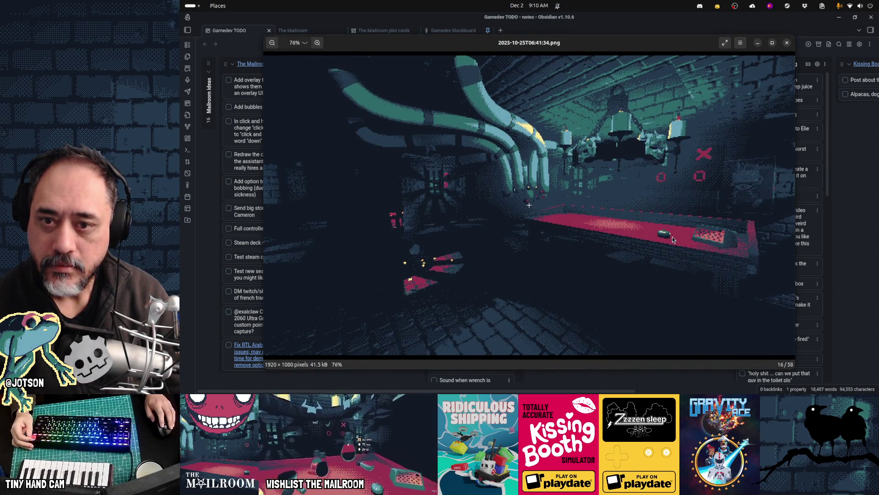
key(Escape)
click(673, 270)
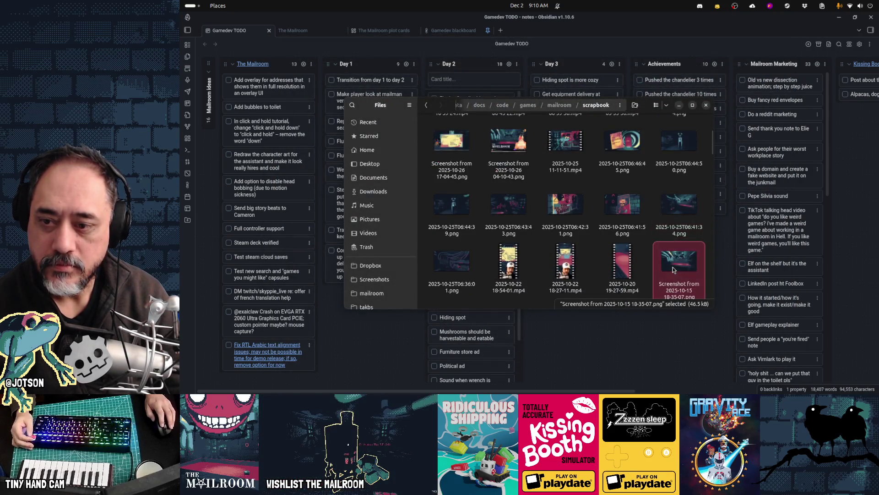
double_click(672, 267)
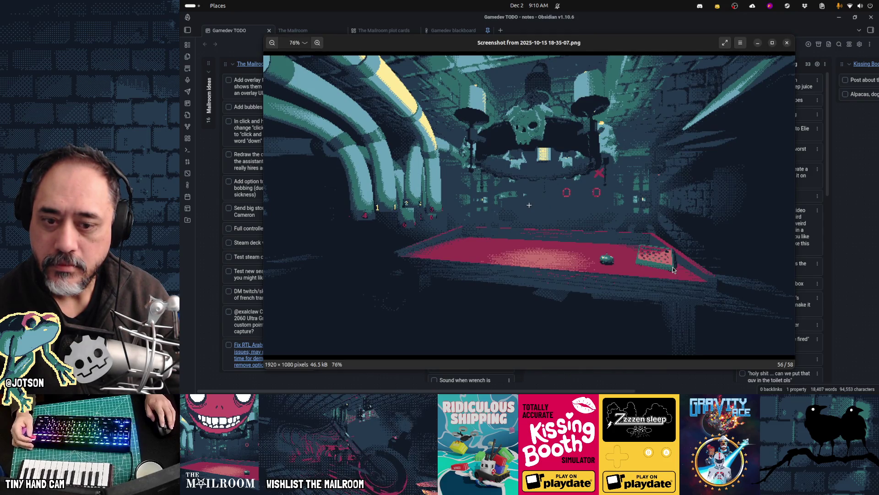
key(Escape)
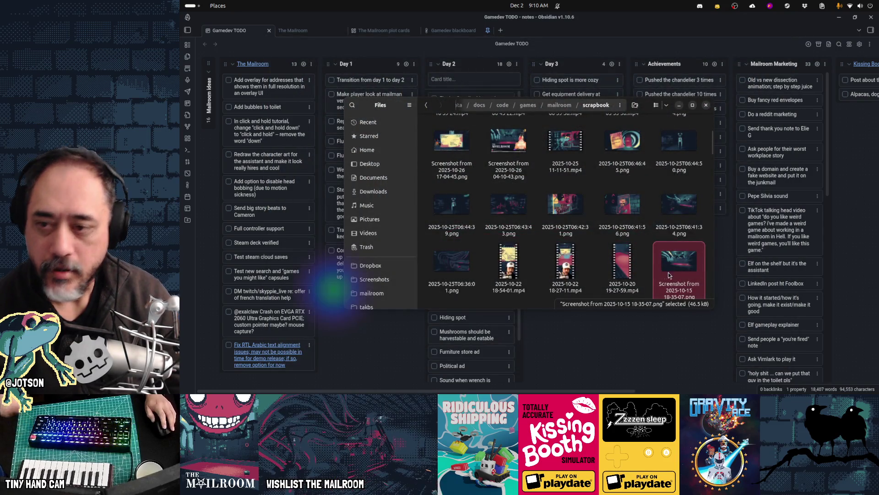
key(alt+Left)
double_click(625, 149)
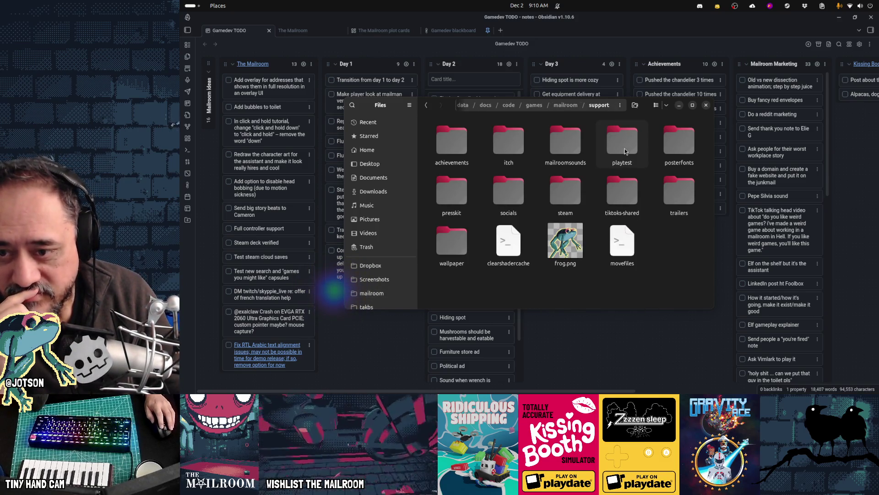
Enter presskit/screenshots and preview themailroom-screenshot-02.png and screenshot-01.png.
double_click(454, 190)
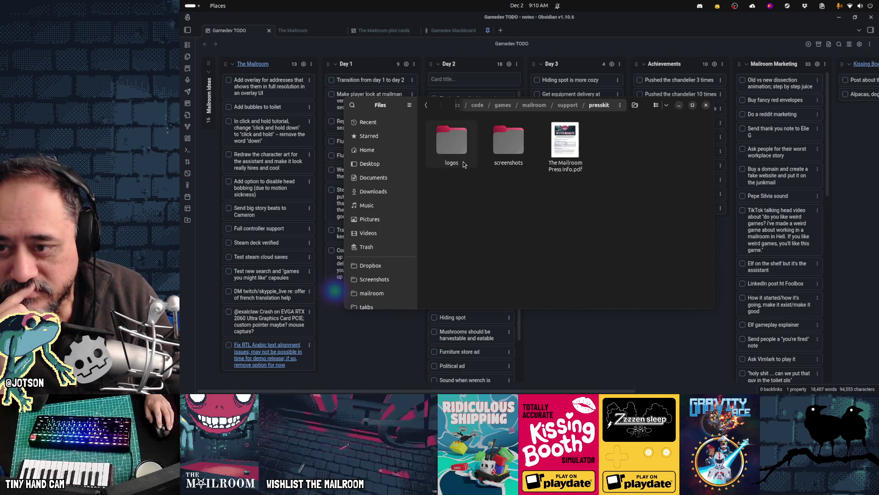
double_click(502, 145)
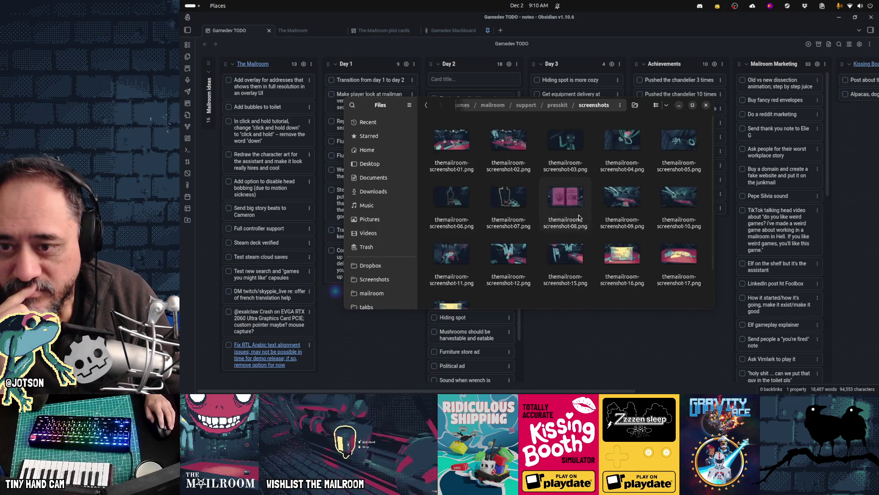
double_click(510, 151)
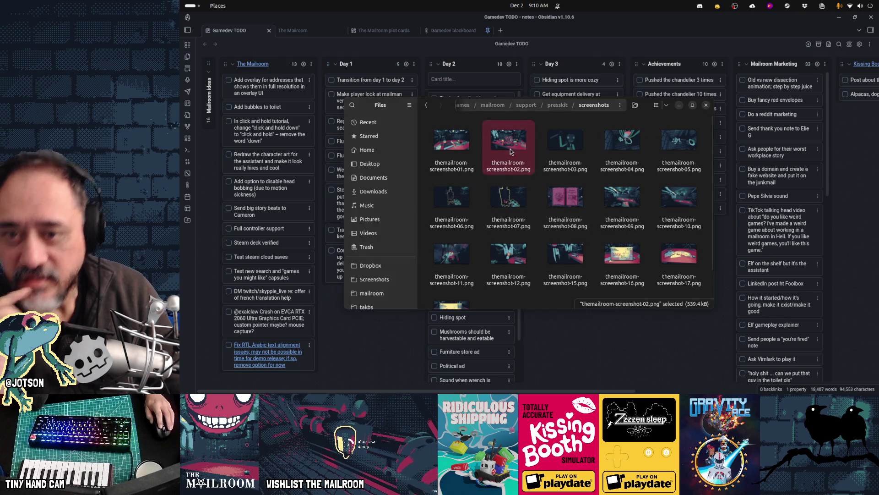
key(Left)
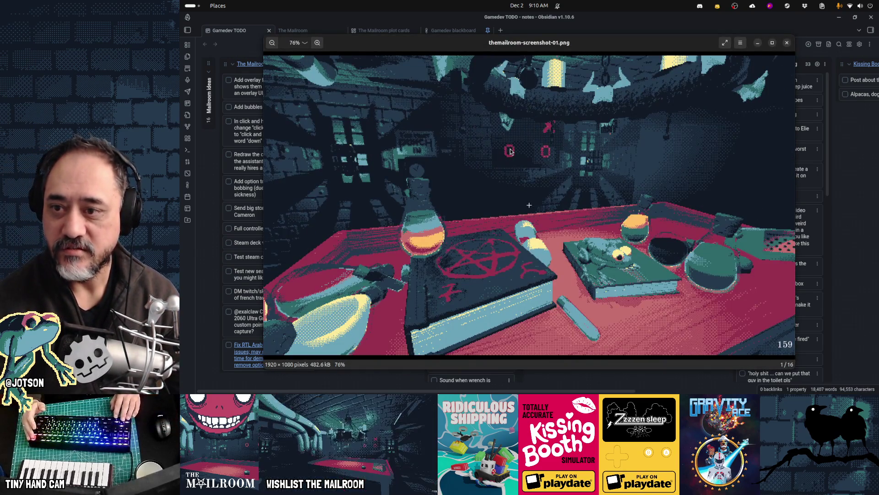
key(Escape)
Preview themailroom-screenshot-11.png, then select screenshots 11 and 10 together.
click(444, 168)
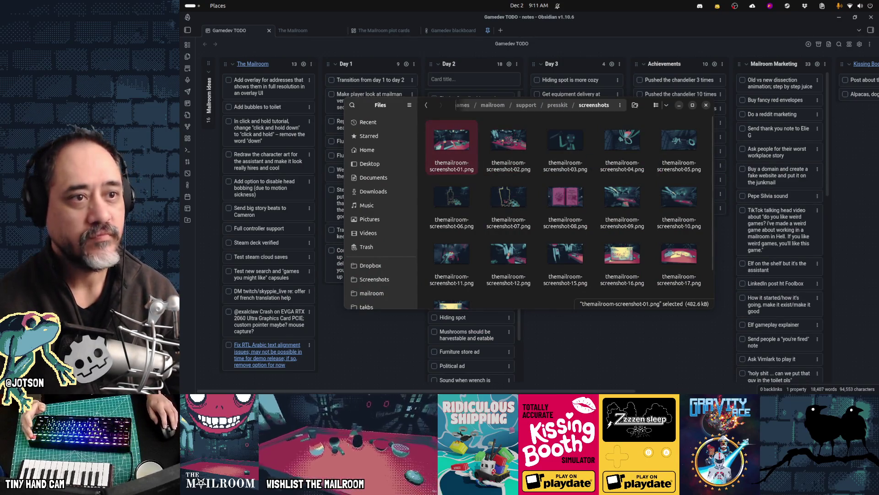
key(alt+Tab)
key(alt+Tab)
key(Escape)
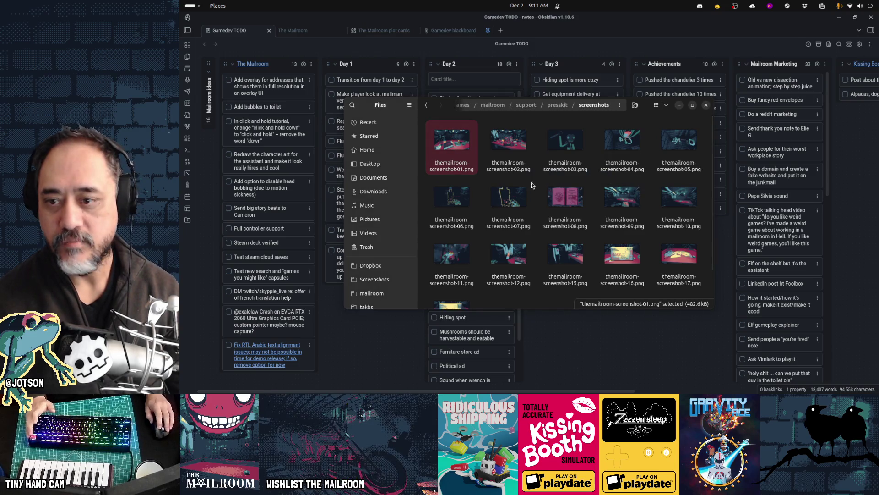
click(450, 249)
double_click(450, 249)
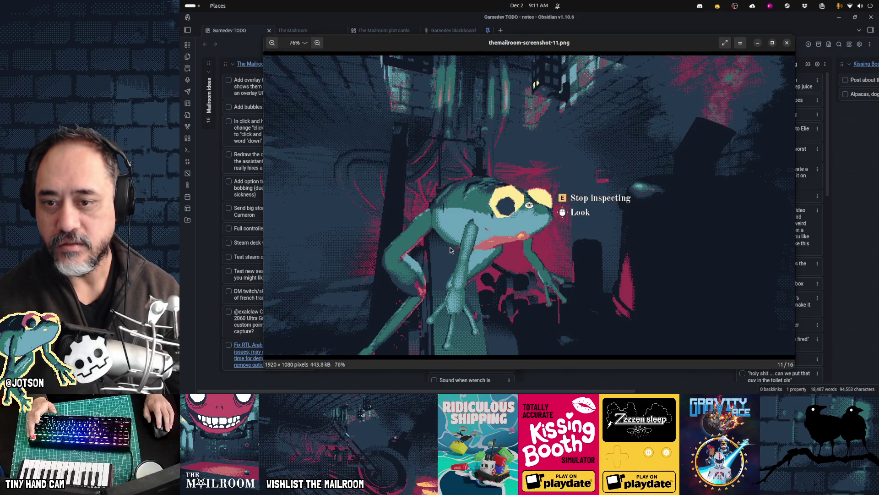
key(Escape)
click(451, 145)
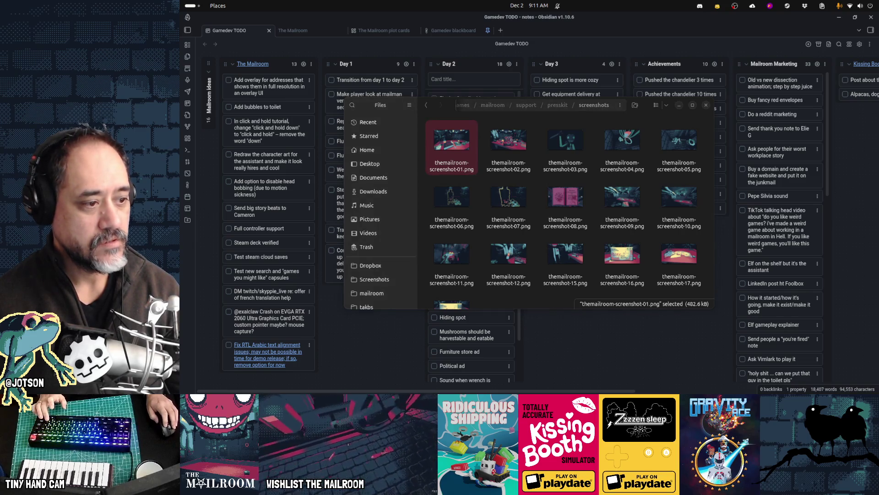
click(452, 254)
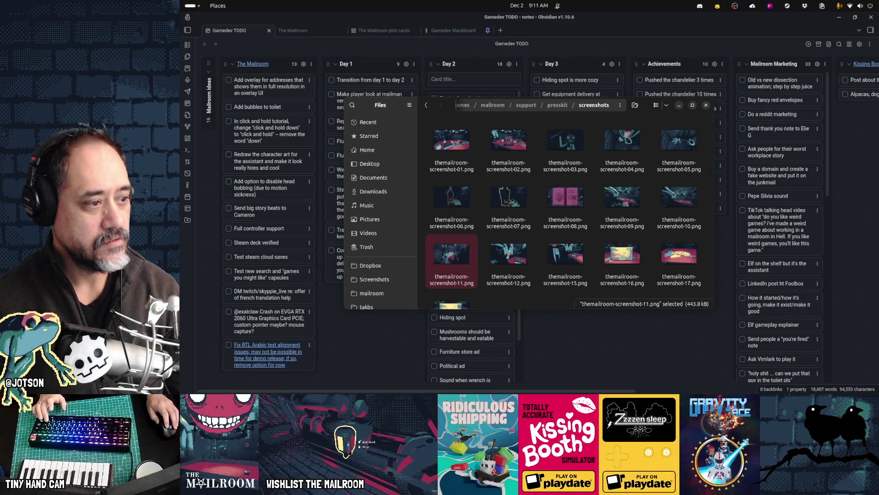
ctrl+click(679, 201)
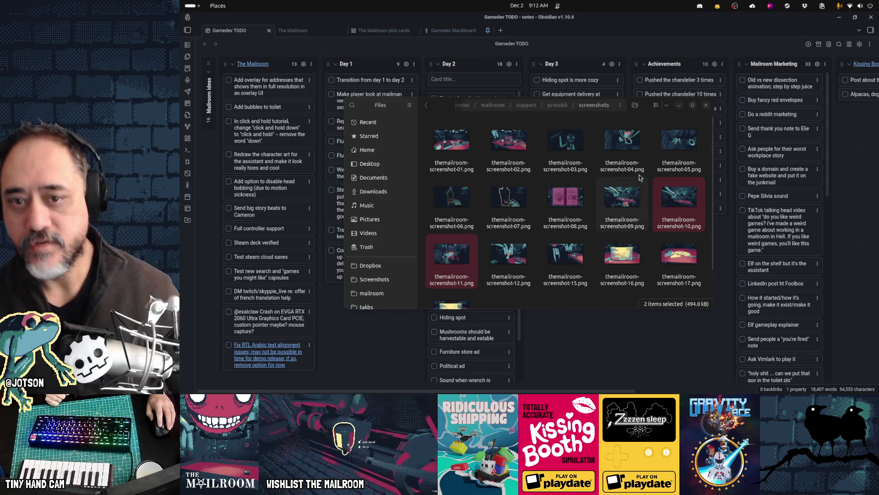
Close the Files window, revealing the Obsidian Gamedev TODO board.
click(707, 106)
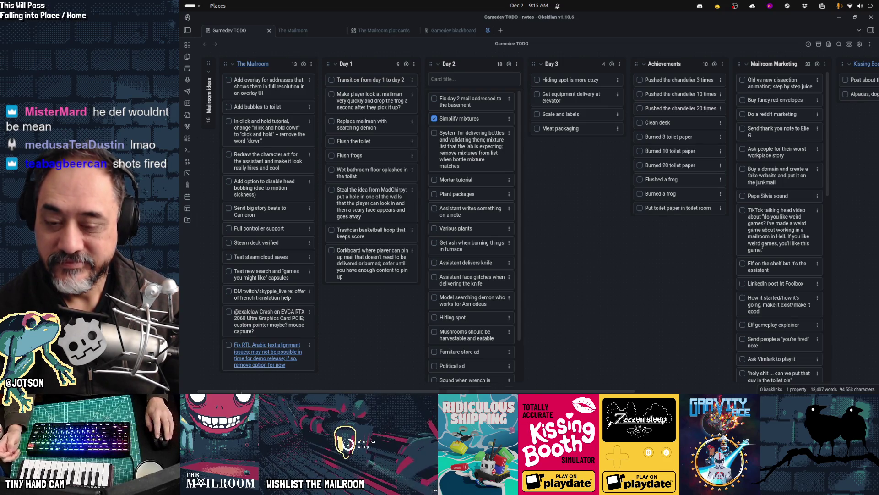
Review the changed files' diffs, from armday1jumpscare.gd and project.godot through mail1.tscn.
click(599, 382)
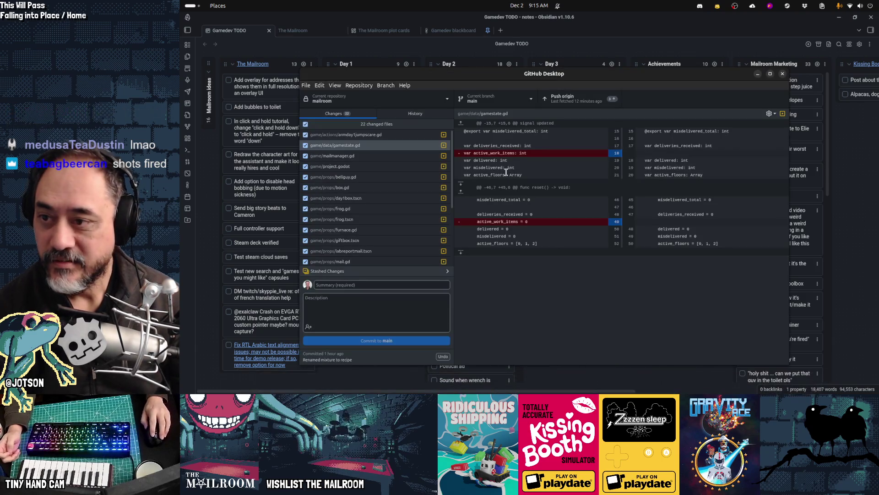
click(379, 135)
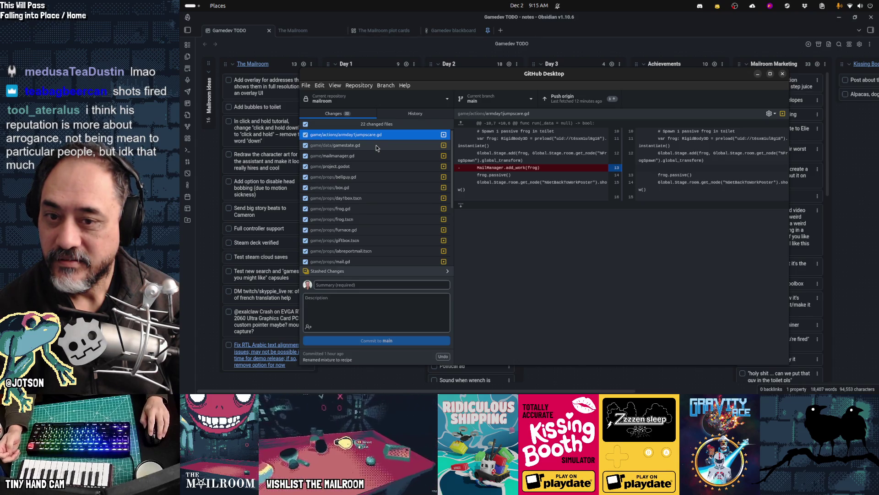
click(374, 146)
click(370, 156)
click(366, 166)
click(365, 188)
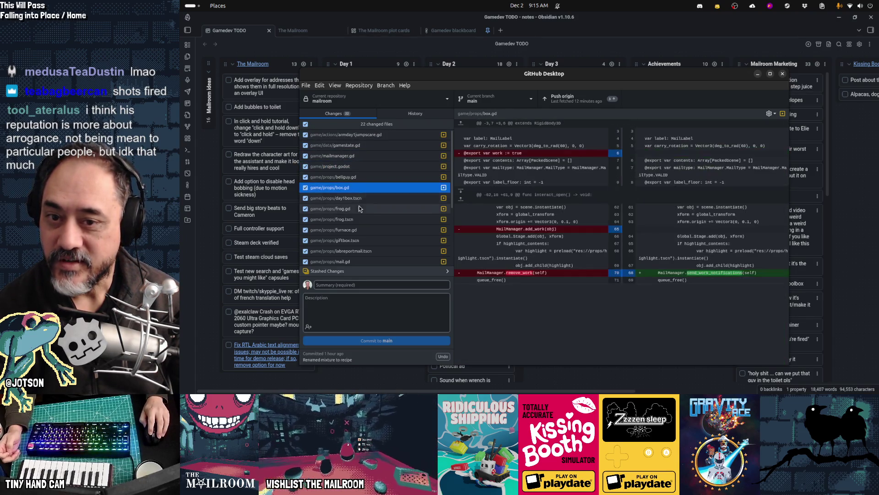
click(366, 209)
click(366, 219)
click(366, 230)
click(366, 240)
click(367, 251)
click(367, 261)
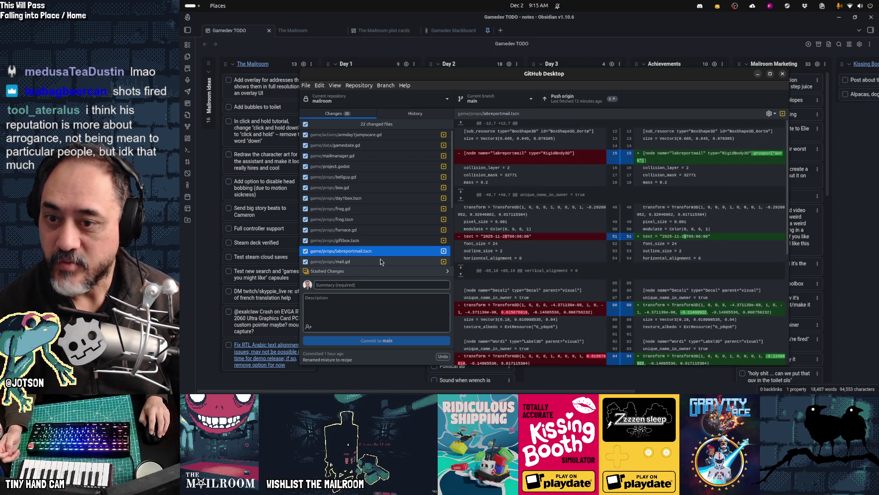
scroll(376, 229, down, 2)
click(377, 216)
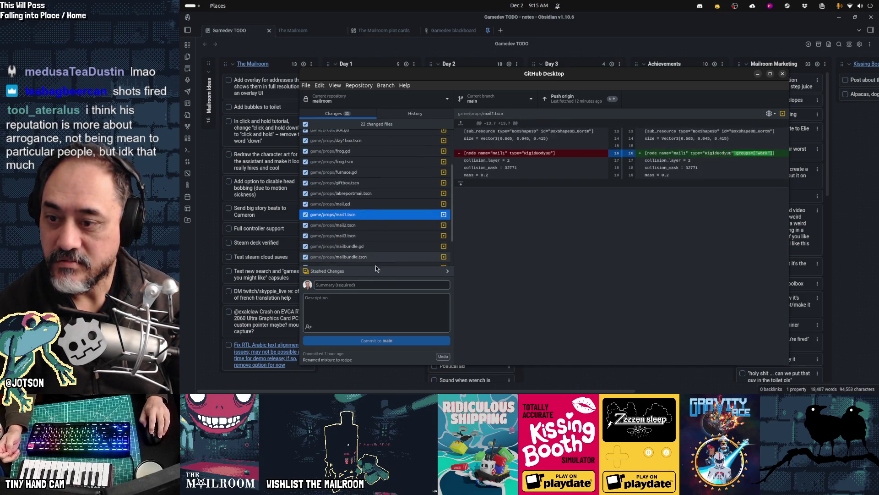
Commit all changes to main as 'Refactored work reference counting as a node group'.
click(376, 284)
text(Refactored work reference counting as)
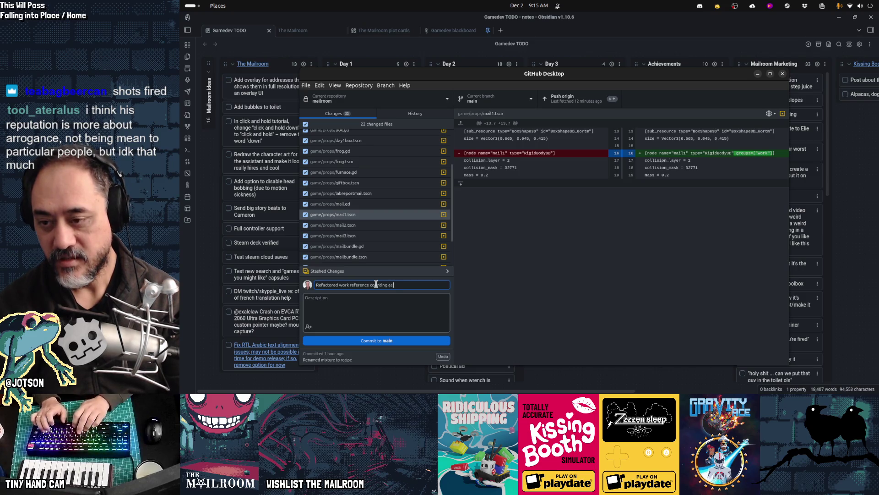
text( a node group)
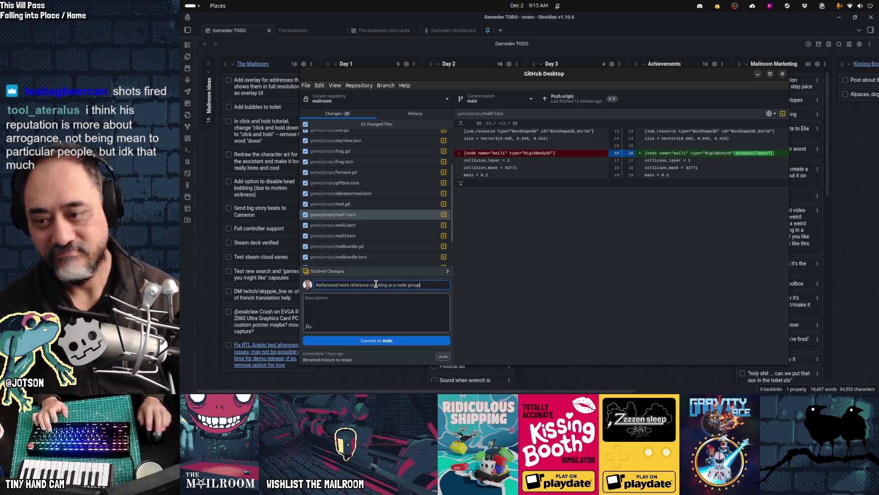
click(416, 337)
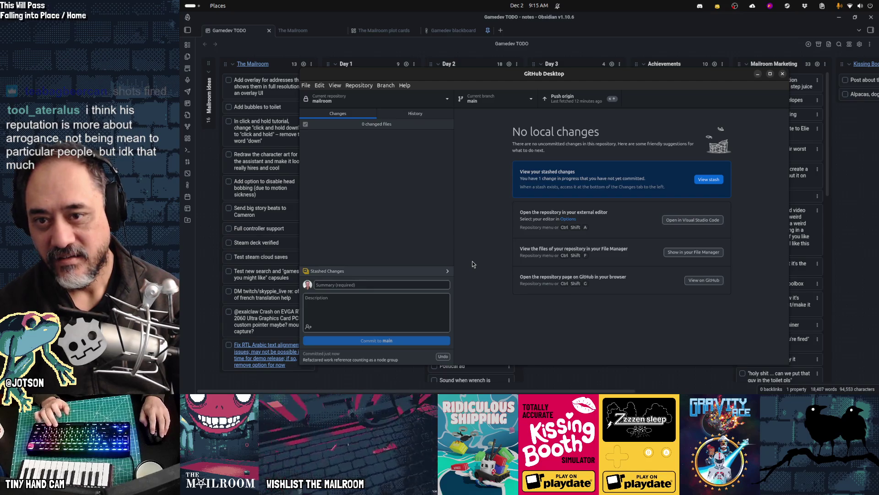
Inspect the latest refactor commit in History, then switch back to the Obsidian board.
click(416, 114)
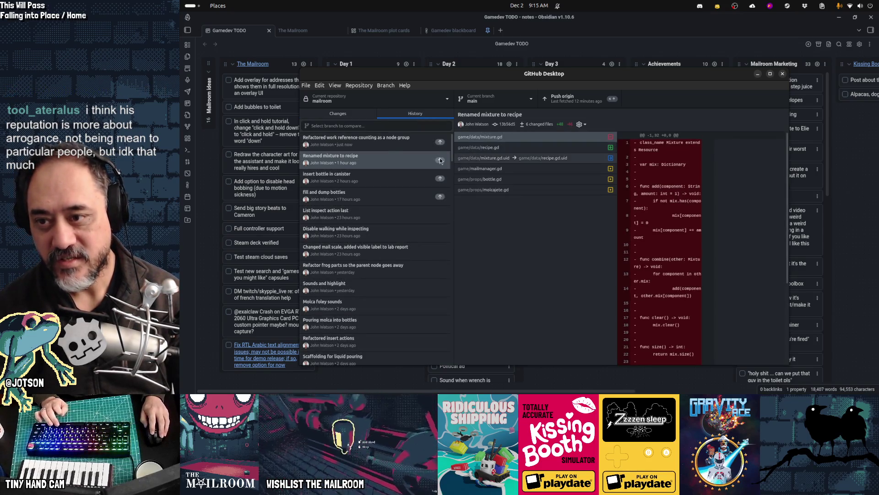
click(383, 144)
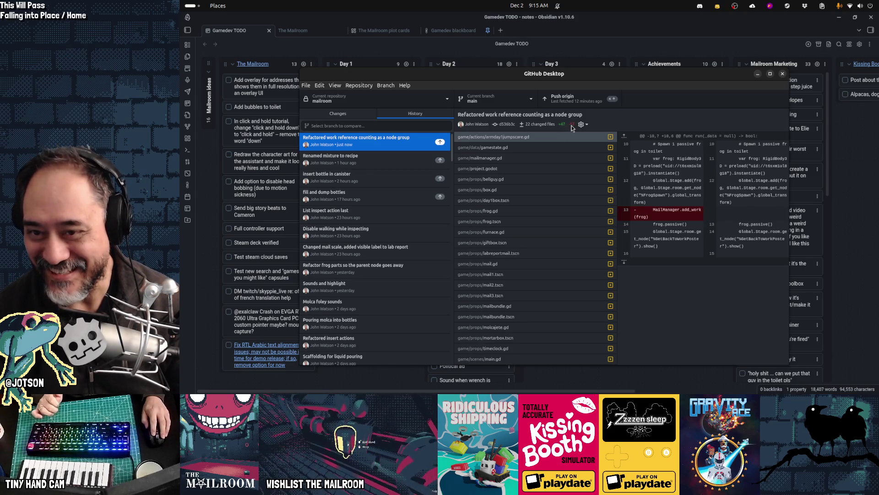
key(alt+Tab)
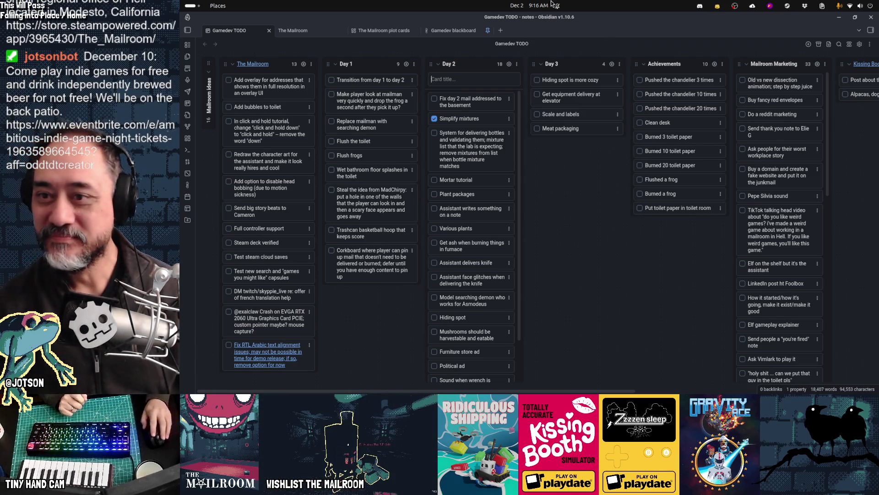
Bring the Godot Engine editor to the front from the dock.
mouse_move(575, 387)
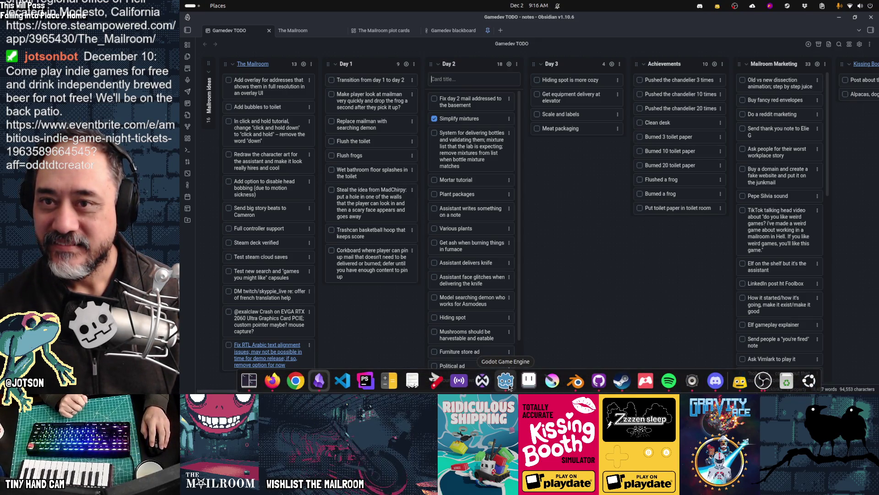
click(507, 382)
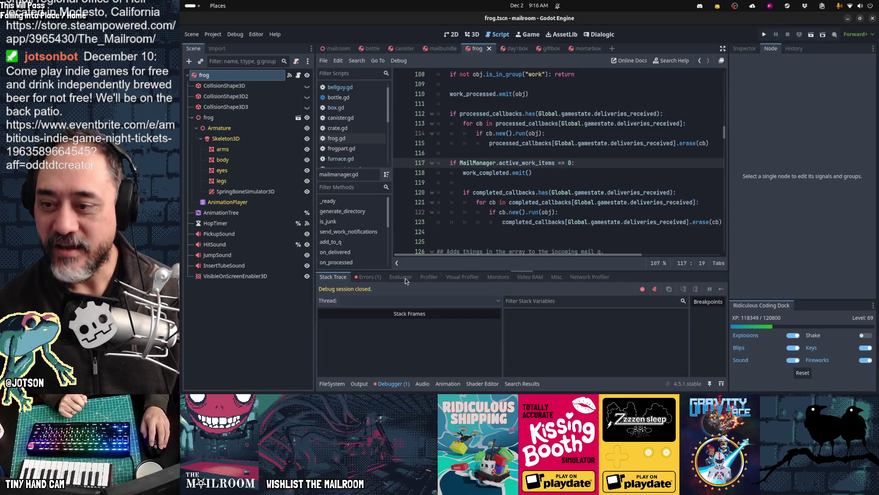
Review the active_work_items error, clear the error list, and collapse the Debugger panel.
click(368, 277)
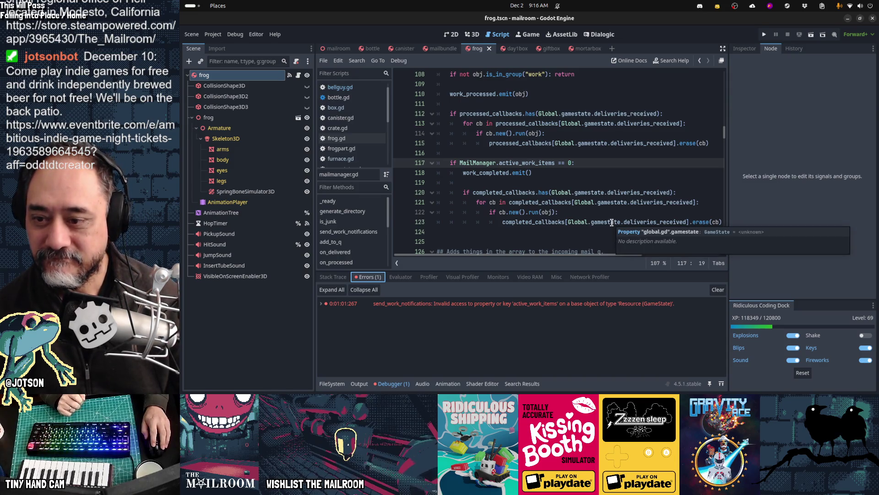
click(717, 289)
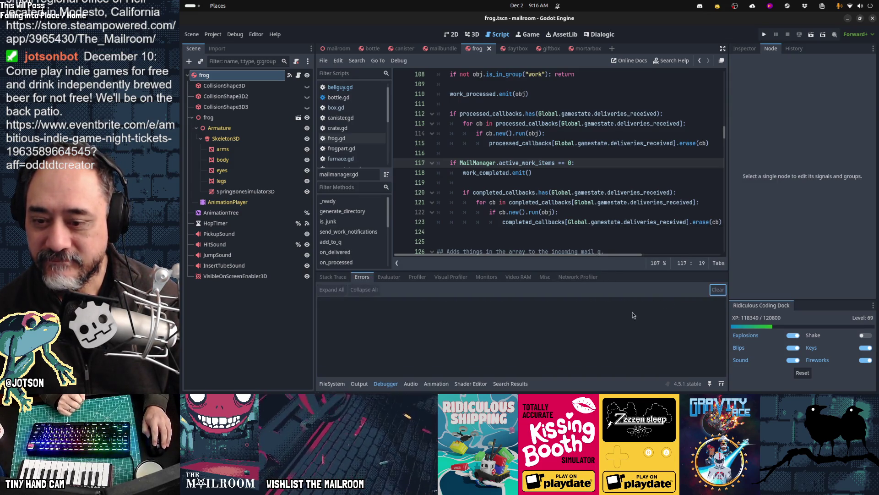
click(393, 383)
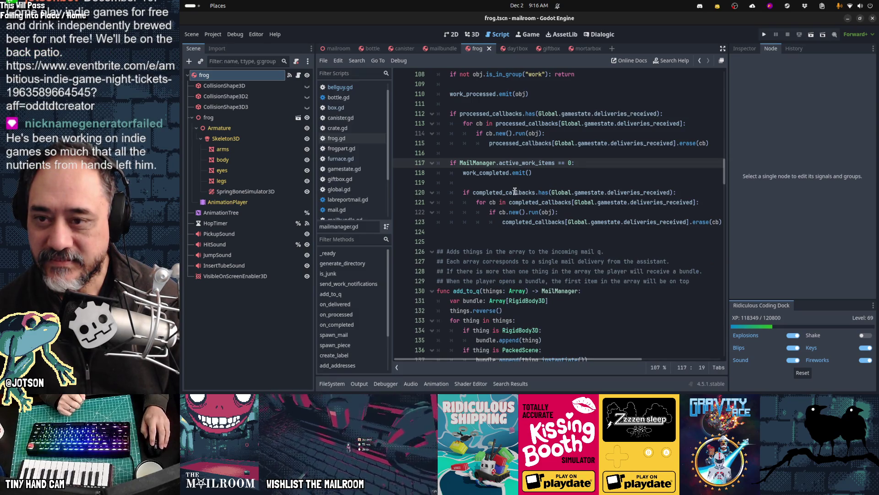
mouse_move(512, 192)
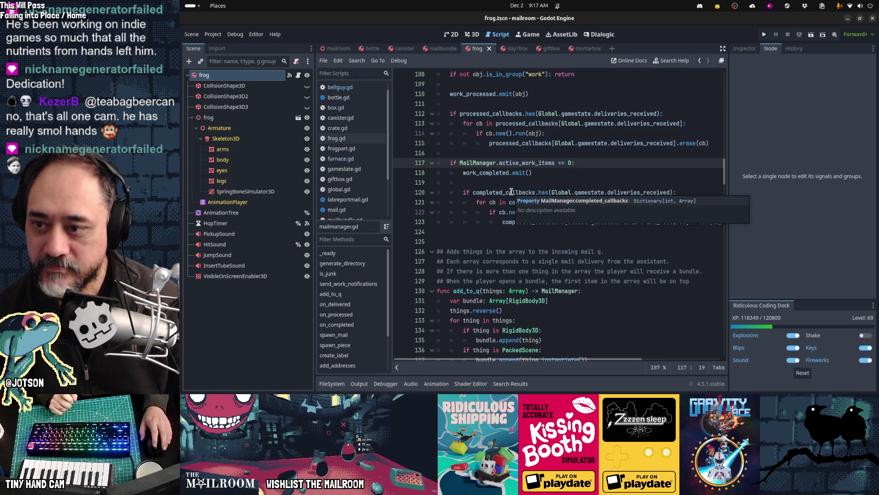
Show the Select Resource list of recent files such as bellguy.gd and mortarbox.tscn.
key(shift+alt+o)
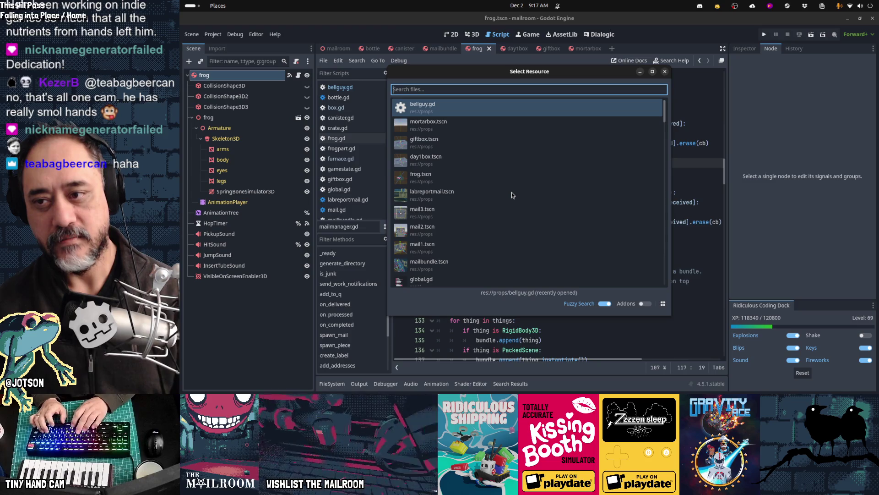
Open main.gd via Quick Open and search it for 'active_floo'.
text(main)
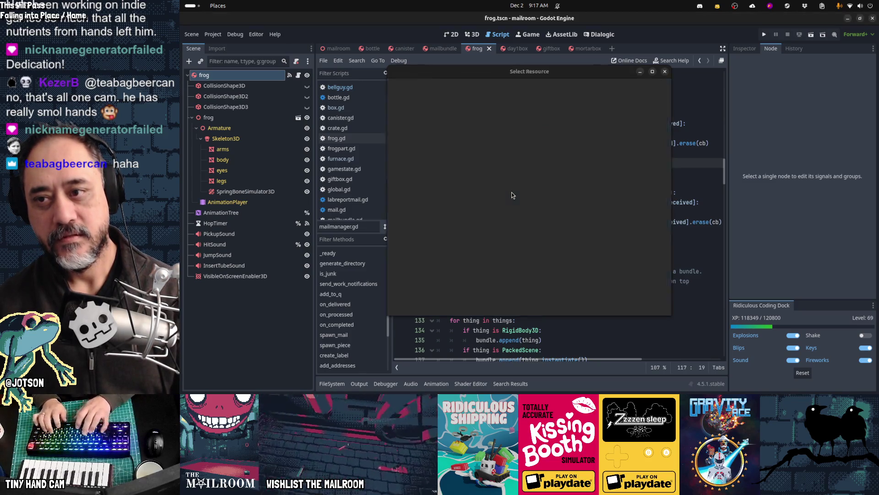
key(Return)
key(ctrl+f)
text(active_floo)
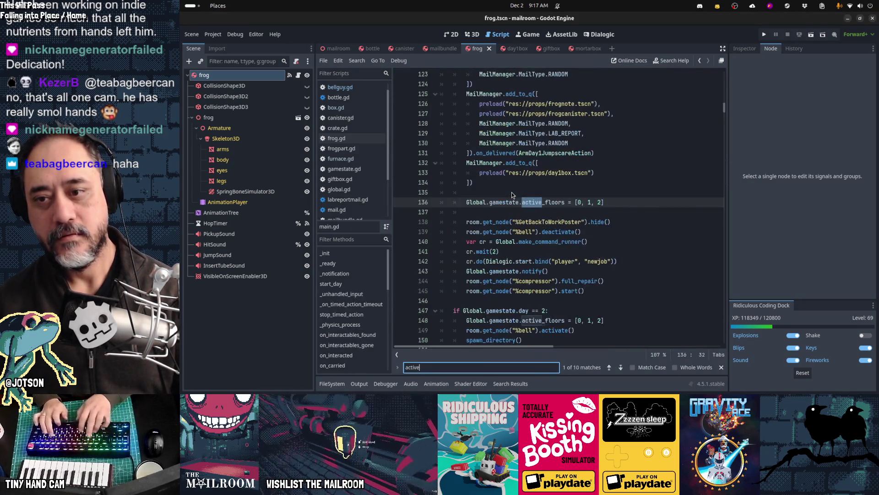
Select active_floors on line 136 and move to the day-1 setup that sets floors [0, 1, 2].
key(Escape)
key(End)
key(Left)
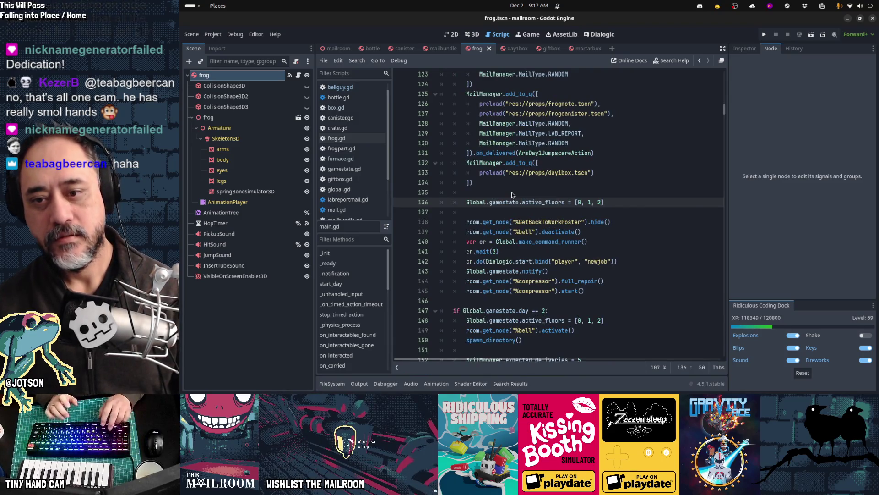
key(Left)
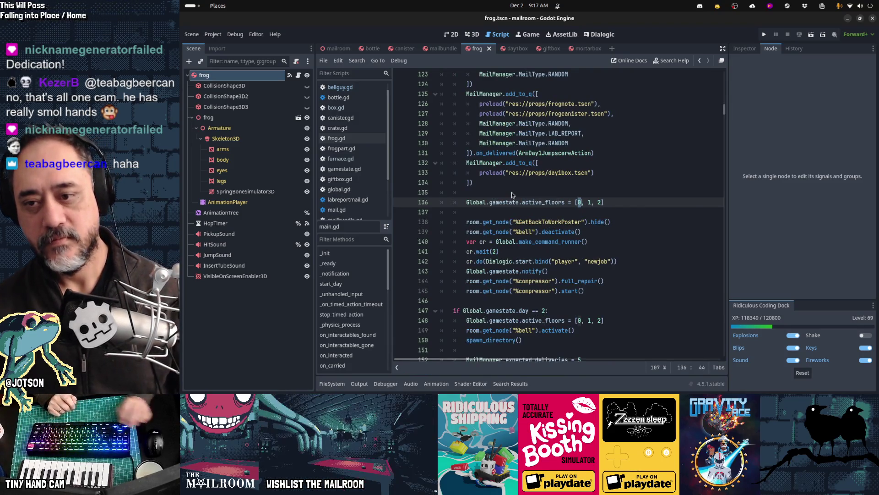
key(Left)
key(Left)
key(Left)
key(ctrl+d)
key(ctrl+d)
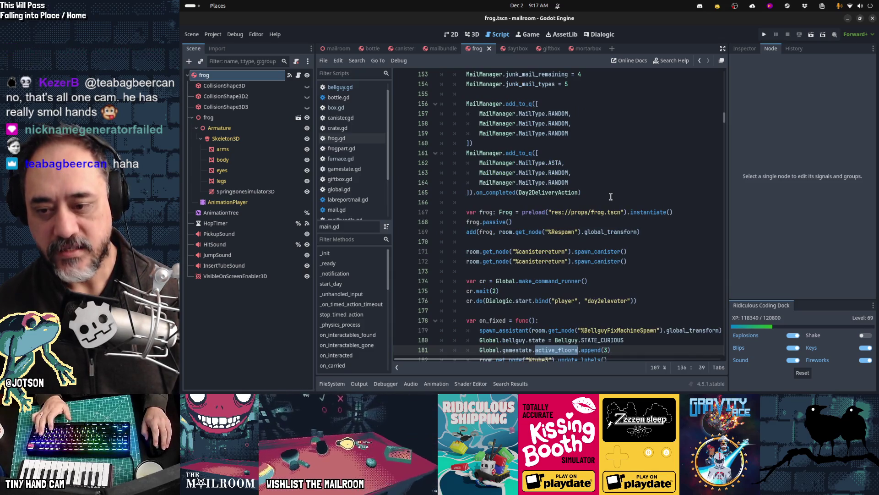
scroll(610, 196, down, 3)
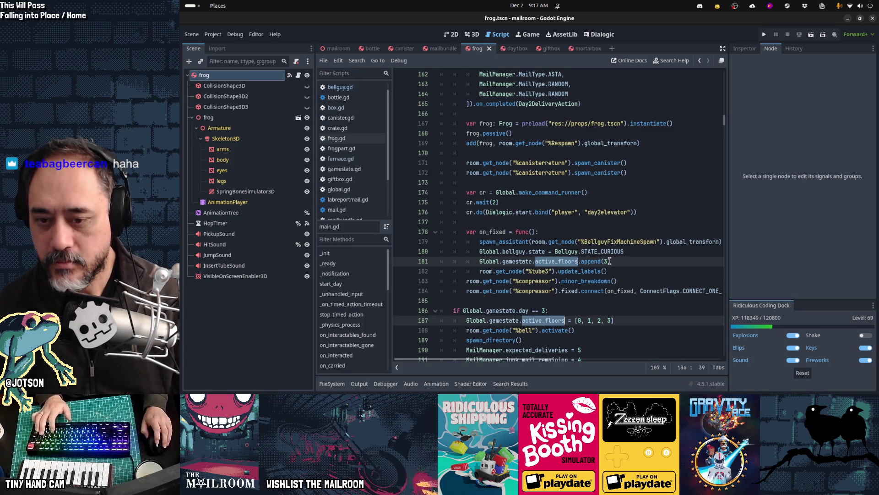
scroll(609, 261, up, 20)
scroll(609, 261, up, 2)
scroll(610, 261, down, 4)
click(609, 260)
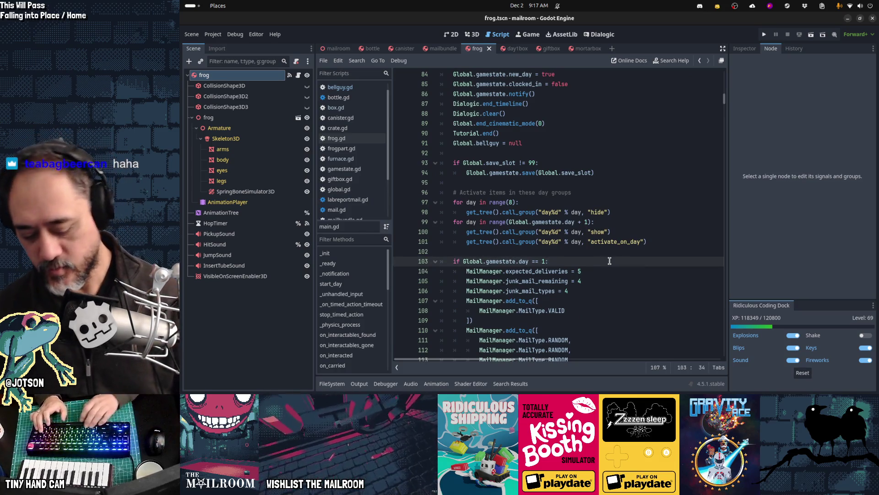
Open gamestate.gd and search 'active' to reach reset()'s active_floors = [0, 1, 2] on line 50.
key(shift+alt+o)
text(gamestate)
key(Return)
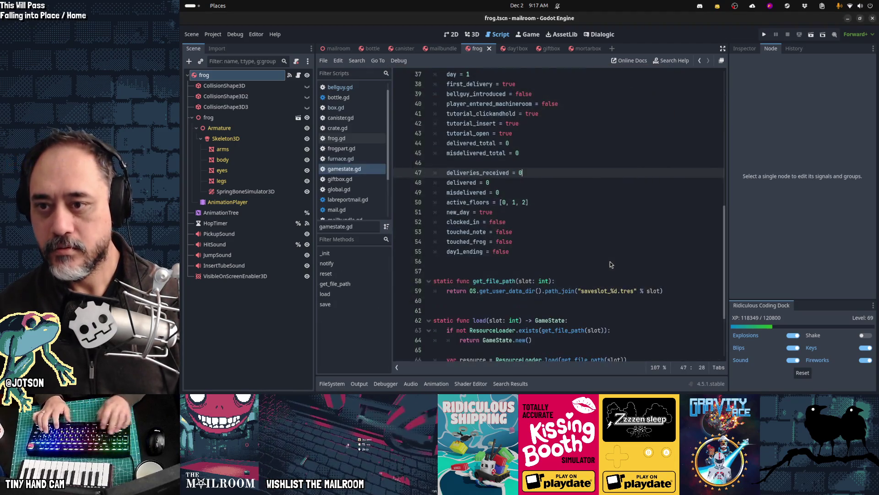
key(ctrl+f)
text(active)
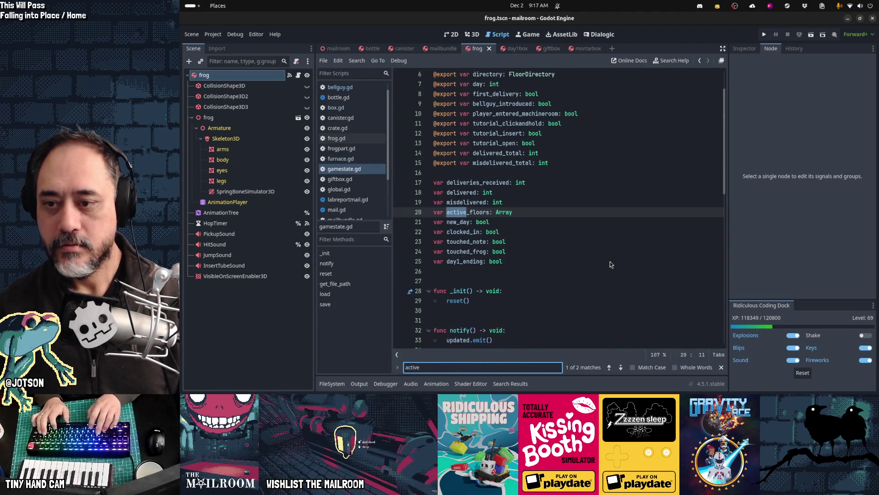
key(Return)
key(Escape)
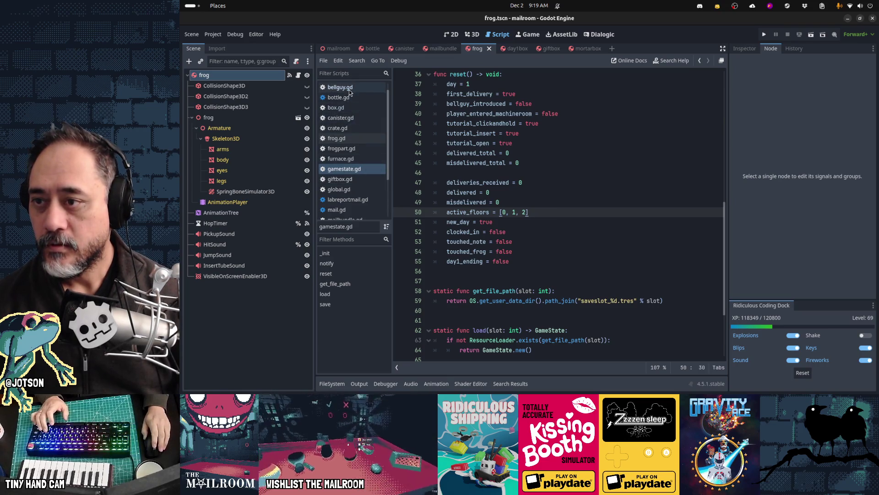
Scroll the script list and open mailmanager.gd at current_floors.erase(0) on line 276.
scroll(351, 87, down, 1)
scroll(350, 89, down, 2)
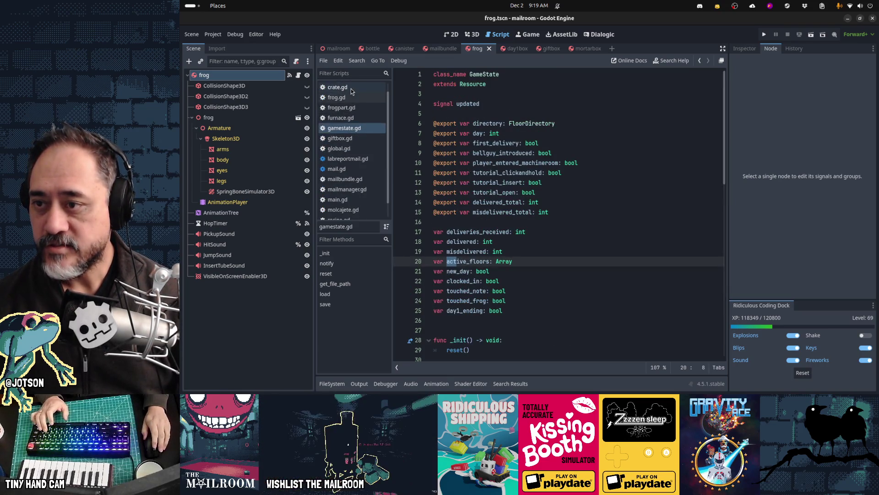
scroll(351, 91, down, 3)
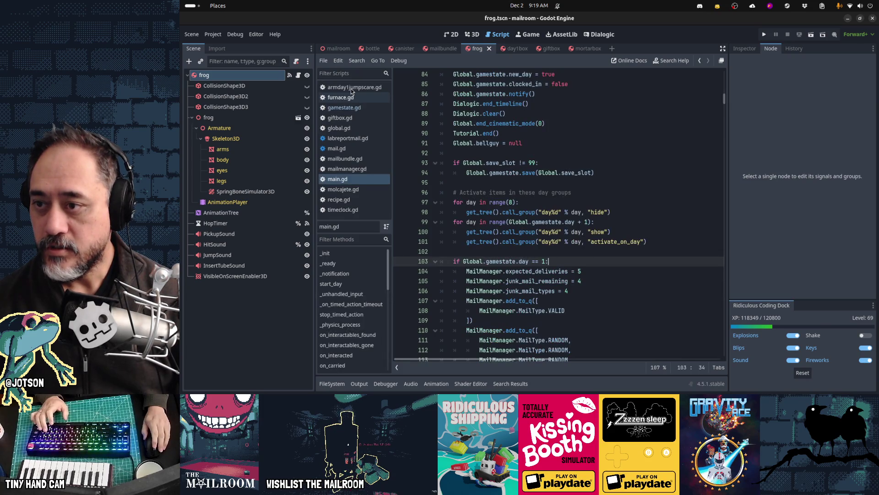
scroll(351, 89, down, 2)
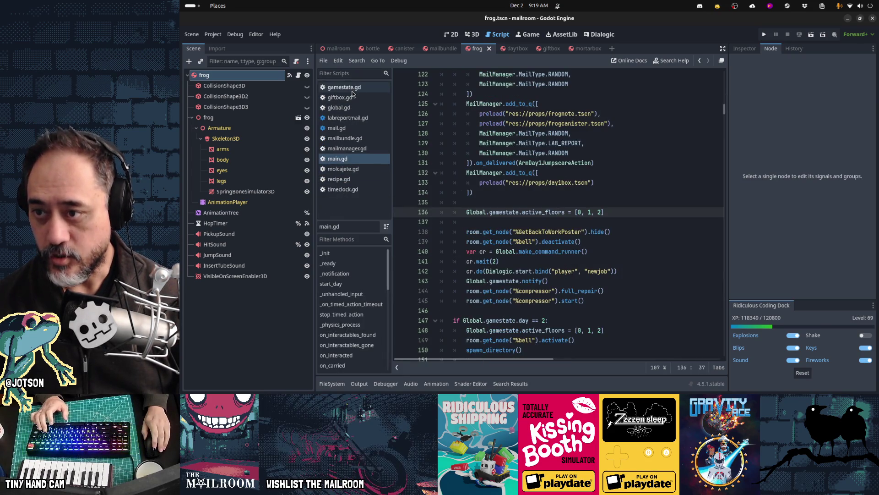
scroll(351, 94, down, 2)
scroll(352, 104, down, 2)
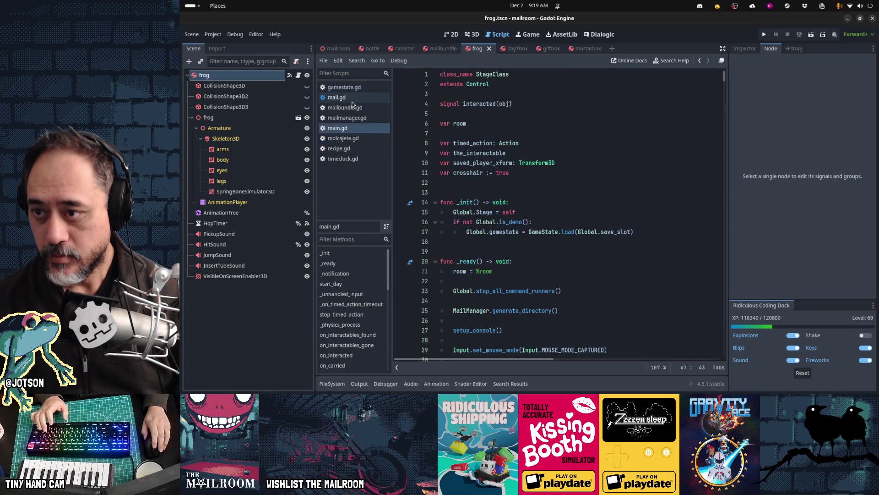
click(351, 100)
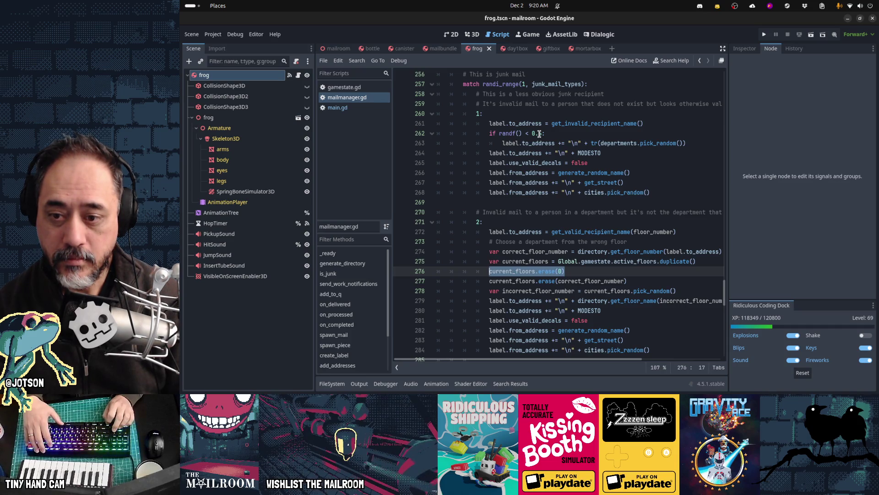
Move up to the case 1 junk-mail branch and open the pick_random documentation.
key(Left)
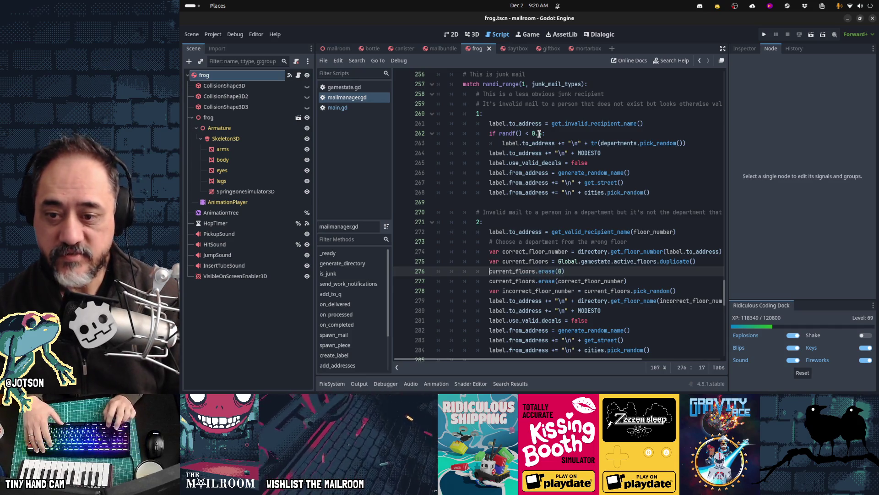
key(shift+Down)
key(shift+End)
key(Up)
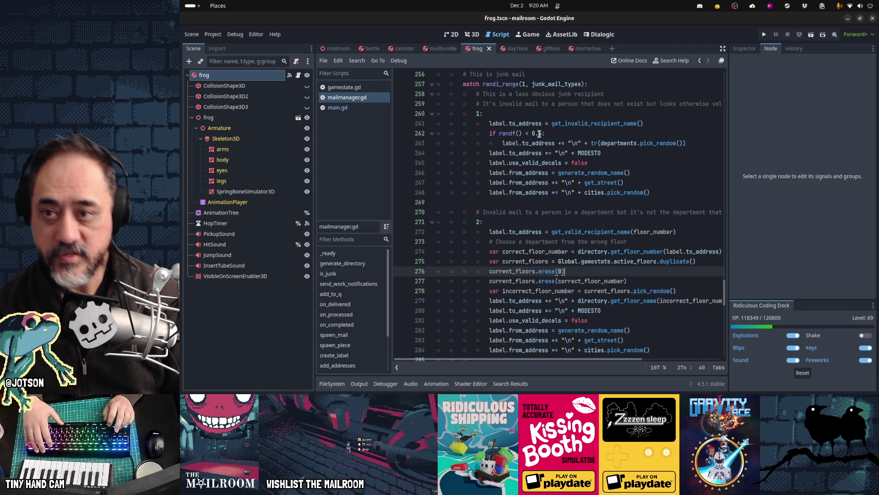
key(Up)
key(Up)
key(Up)
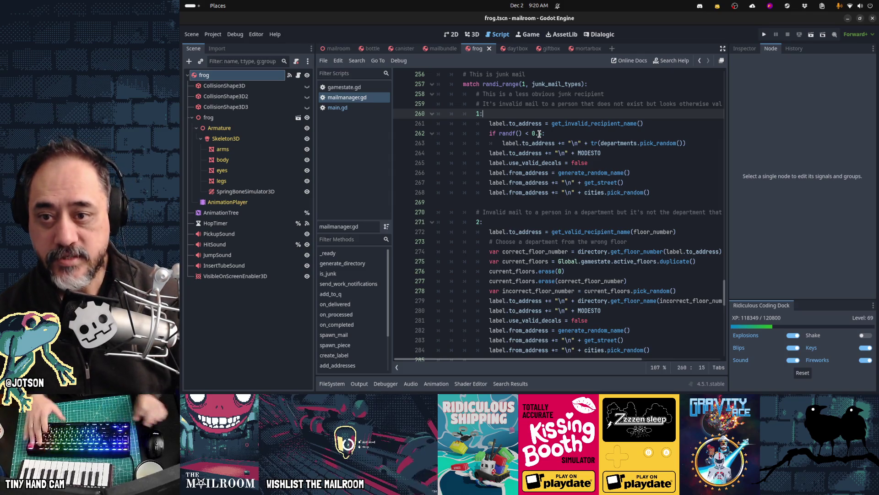
ctrl+click(661, 143)
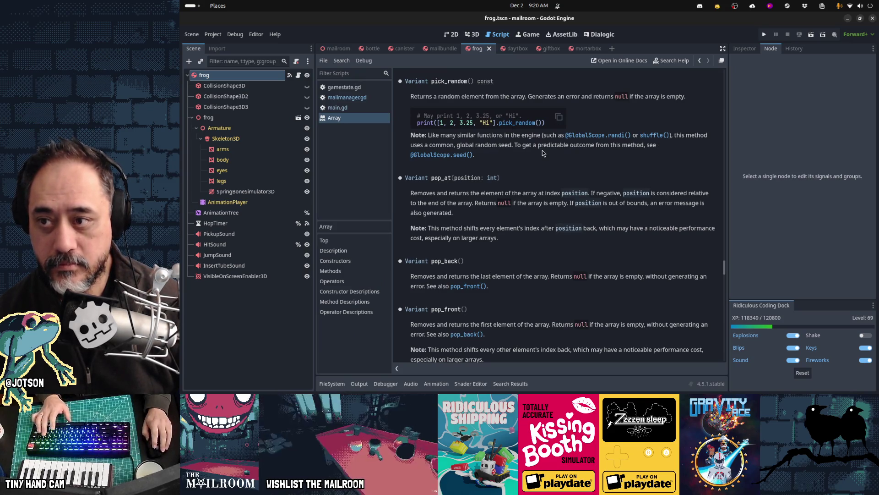
Close the Array docs and trace departments to line 69, which loads res://data/floors.txt.
key(ctrl+w)
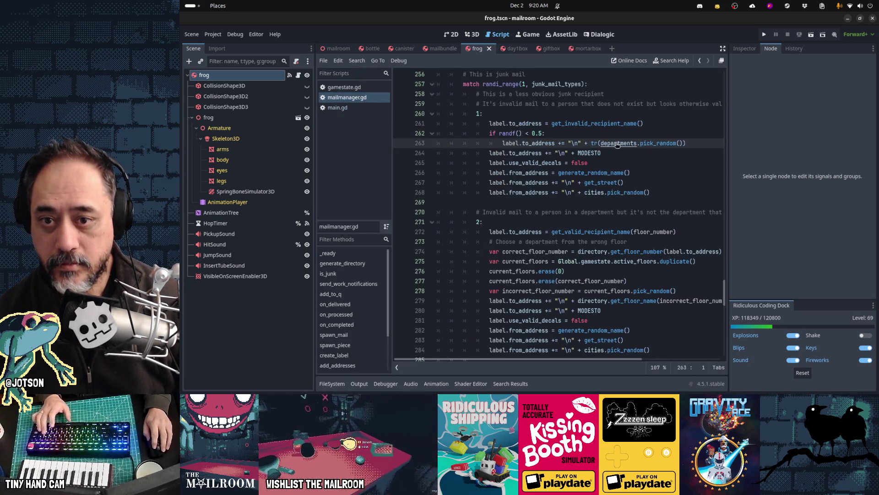
ctrl+click(616, 142)
double_click(462, 133)
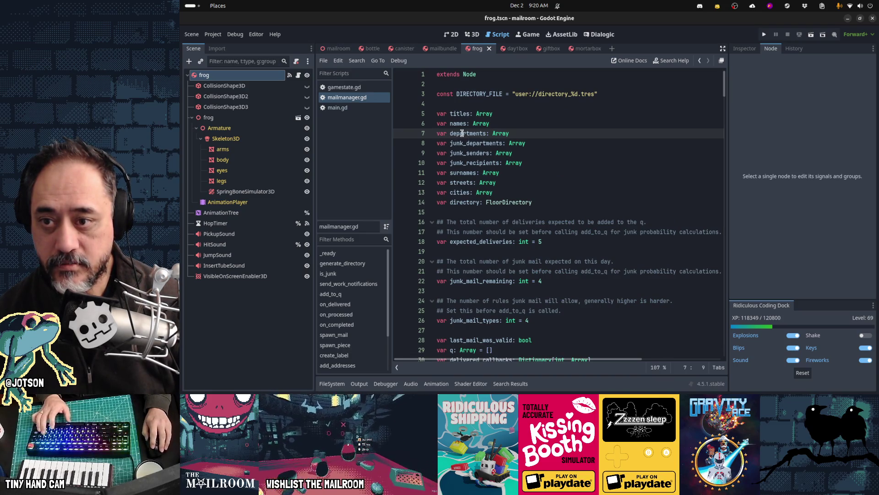
scroll(604, 163, down, 10)
scroll(604, 163, down, 1)
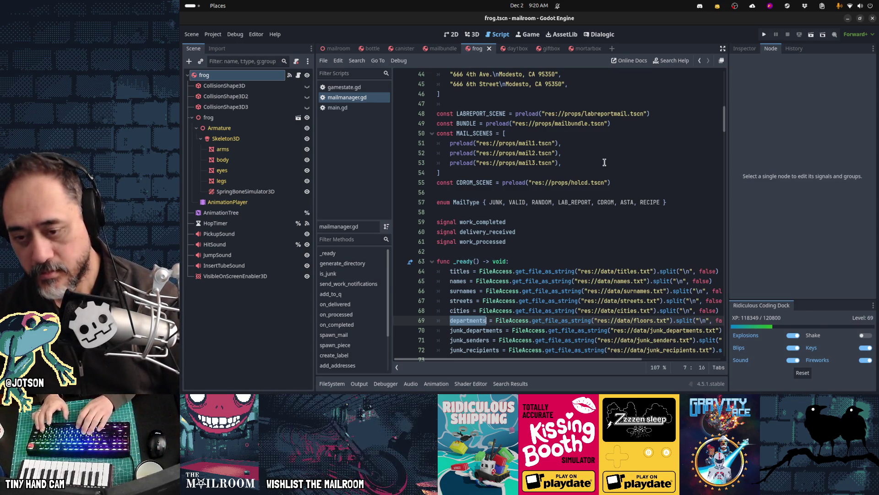
Open data/floors.txt from the FileSystem panel, then view gamestate.gd's reset() with active_floors = [0, 1, 2].
click(359, 384)
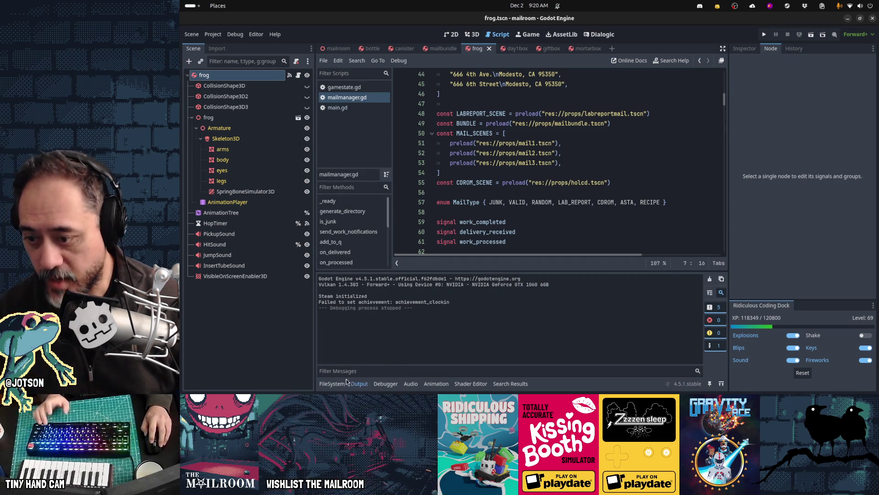
click(332, 383)
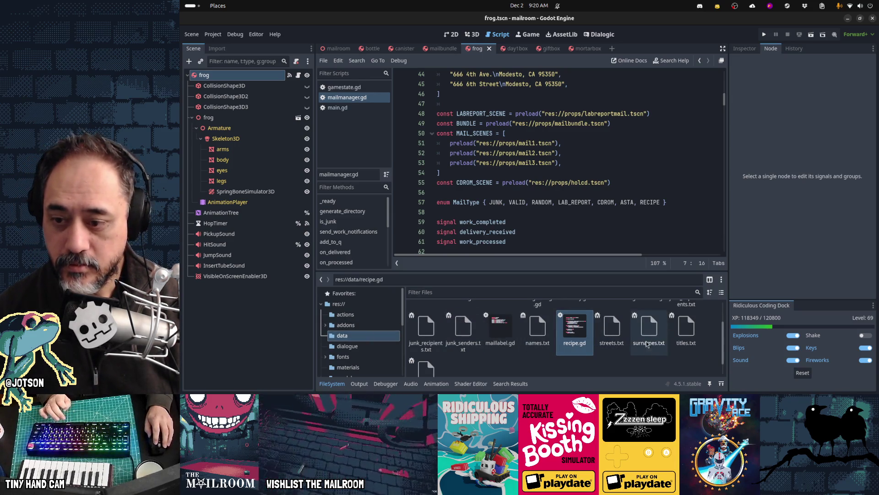
scroll(480, 363, down, 1)
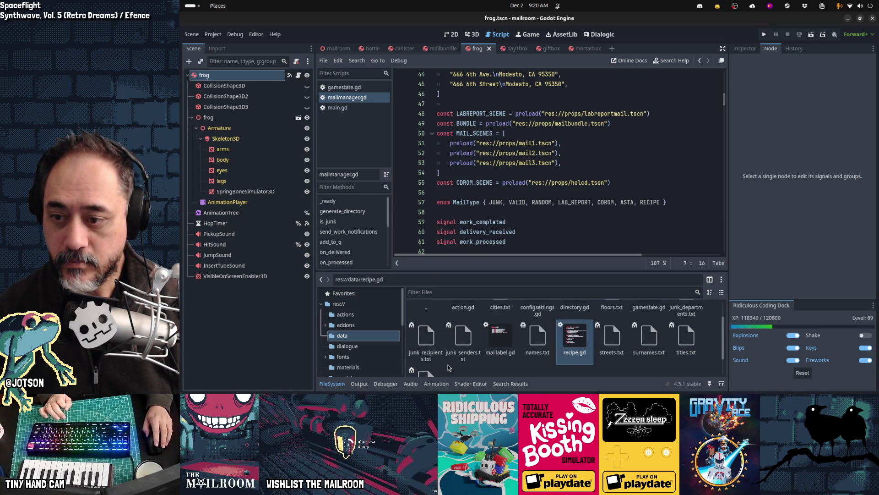
scroll(483, 354, up, 2)
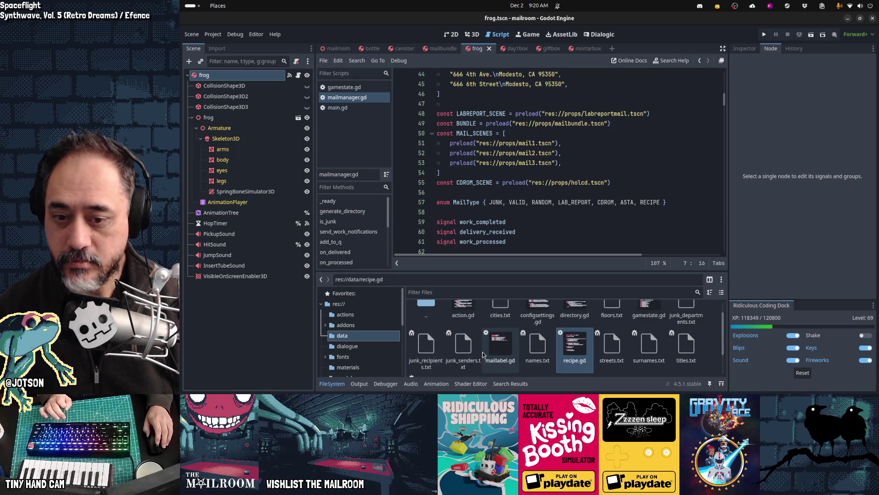
double_click(612, 318)
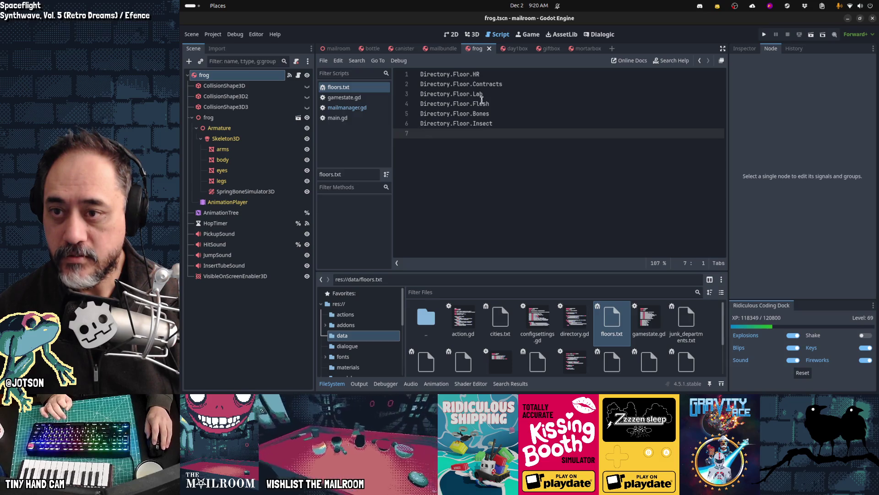
key(alt+Left)
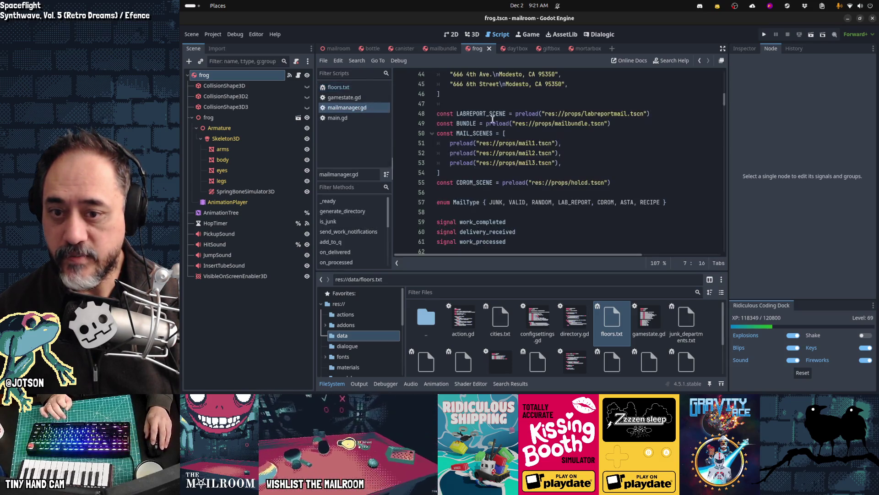
click(341, 99)
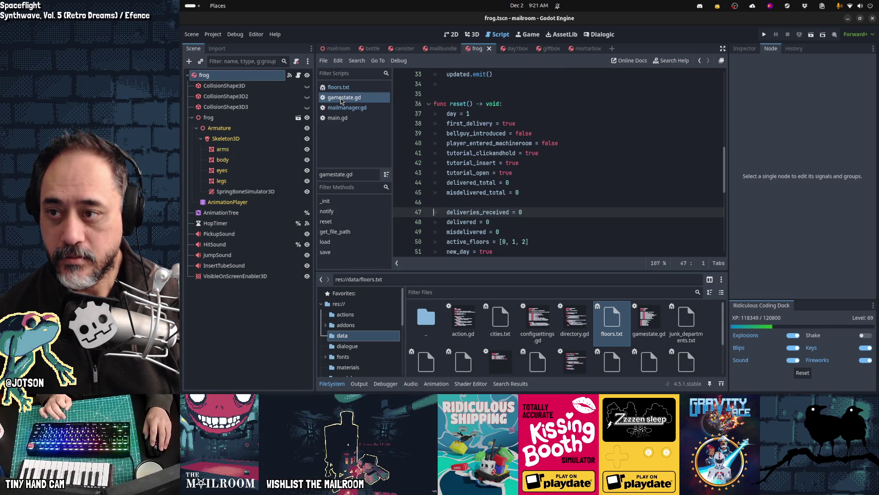
Return to mailmanager.gd and search it for 'active_fl'.
click(341, 108)
click(550, 153)
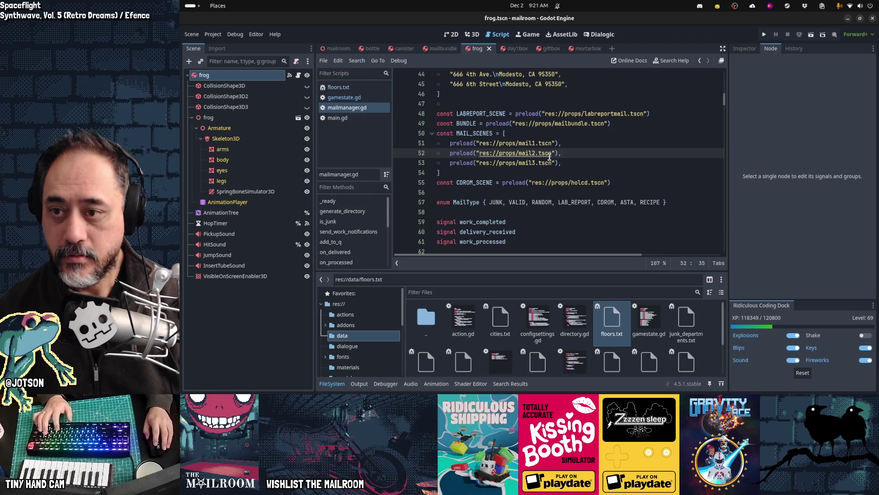
key(ctrl+f)
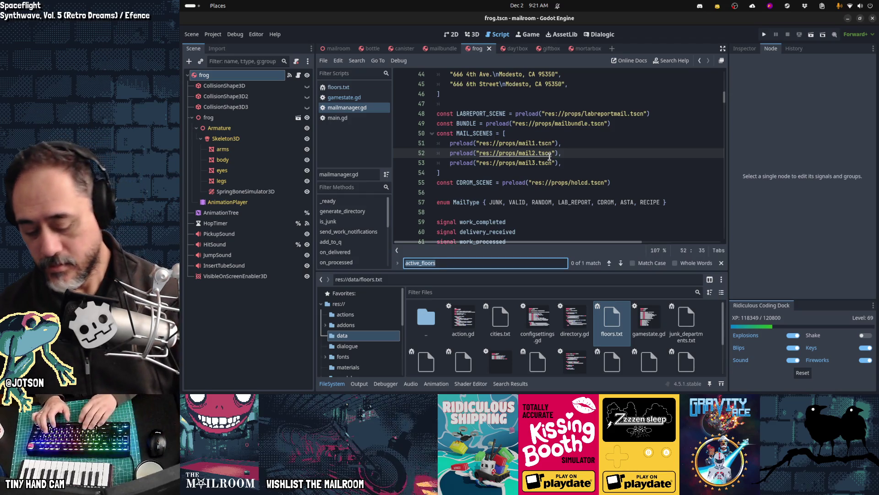
text(active_)
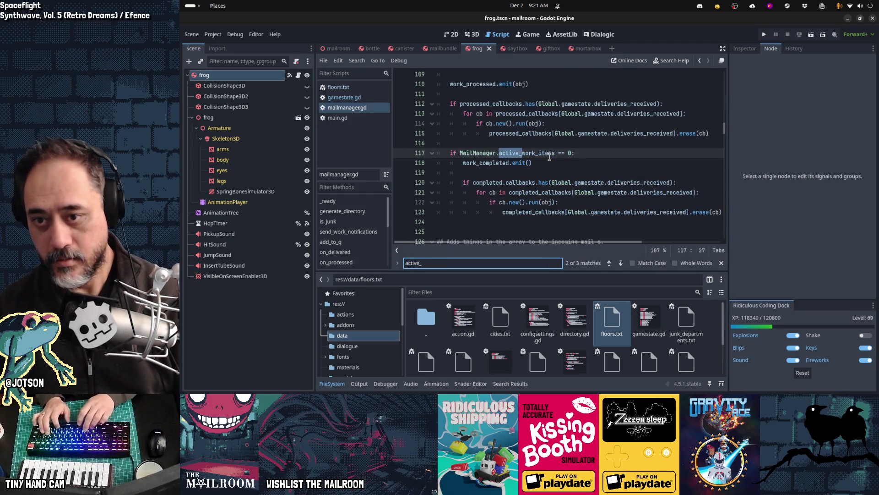
text(fl)
key(Escape)
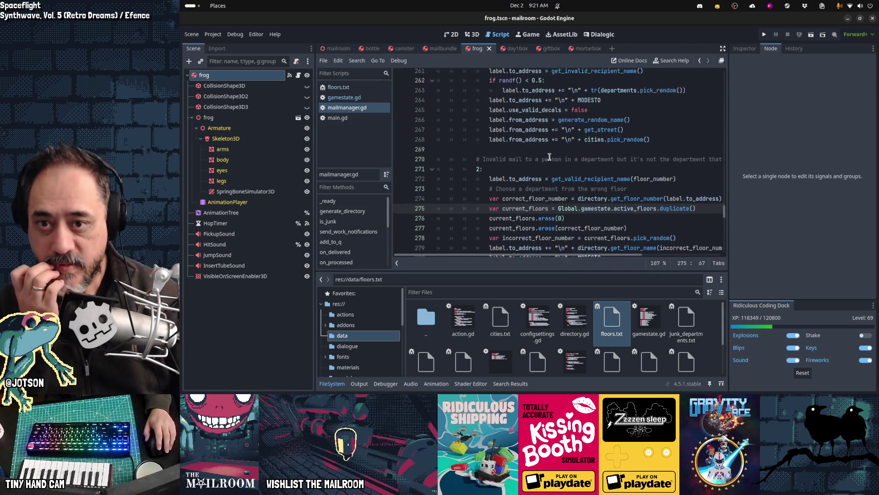
Inspect the junk-mail cases: erase(0) on line 276, wrong-floor lines 274–279, and lines 288–290.
scroll(626, 120, up, 3)
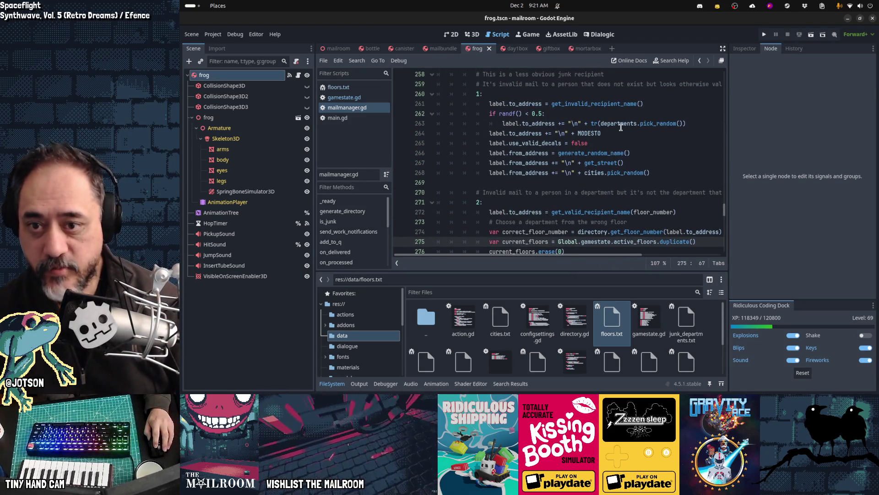
mouse_move(616, 123)
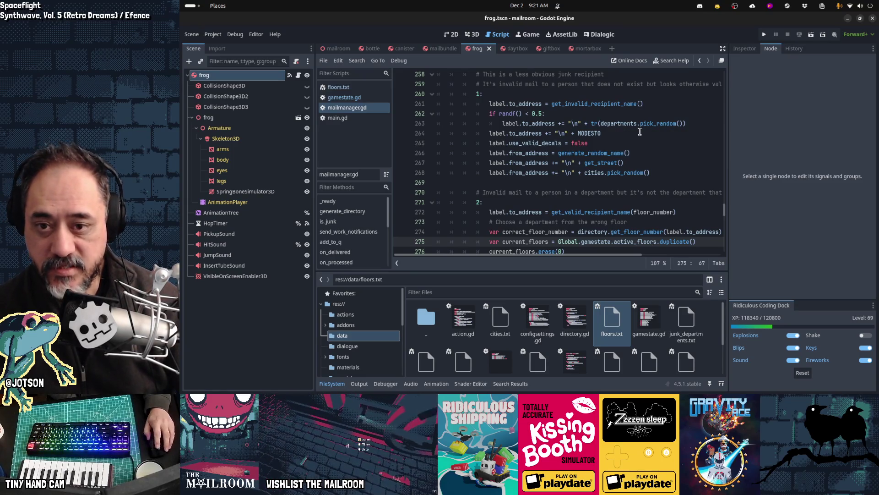
scroll(640, 132, down, 1)
scroll(640, 132, down, 1)
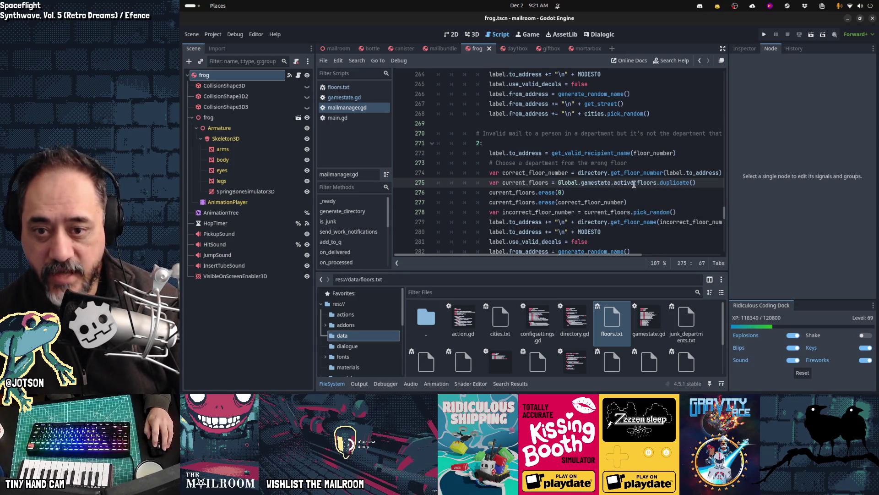
mouse_move(539, 192)
mouse_down()
mouse_move(572, 193)
mouse_move(550, 202)
mouse_move(642, 200)
mouse_up()
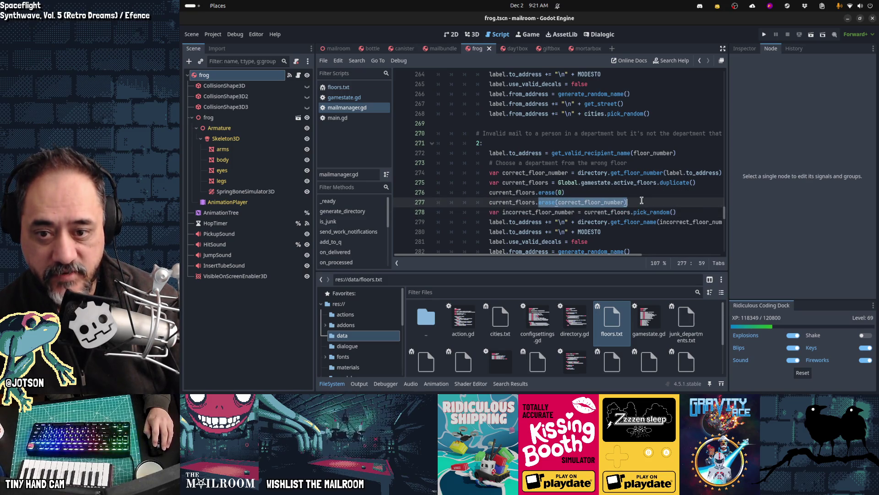
mouse_move(568, 172)
mouse_down()
mouse_move(595, 201)
mouse_move(595, 225)
mouse_up()
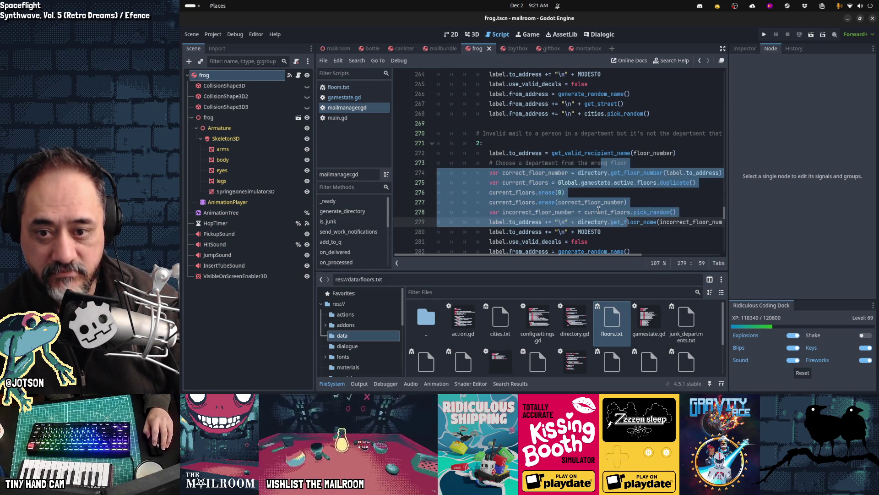
double_click(597, 210)
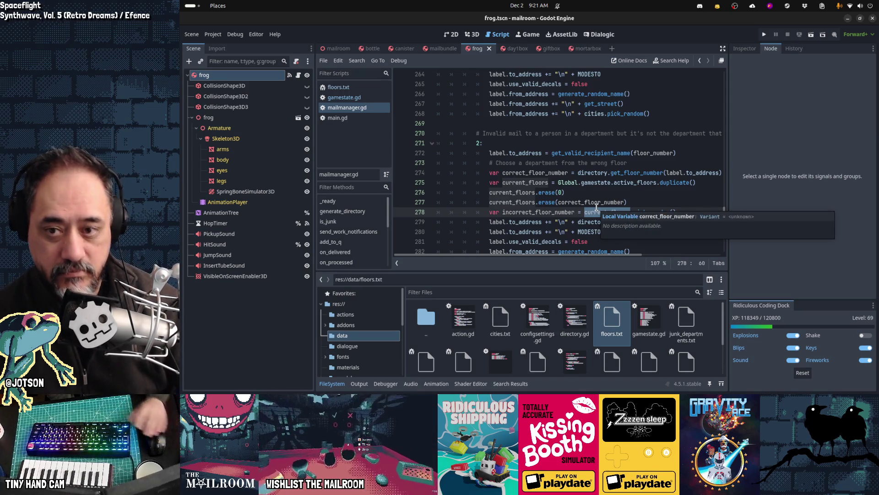
scroll(597, 206, down, 4)
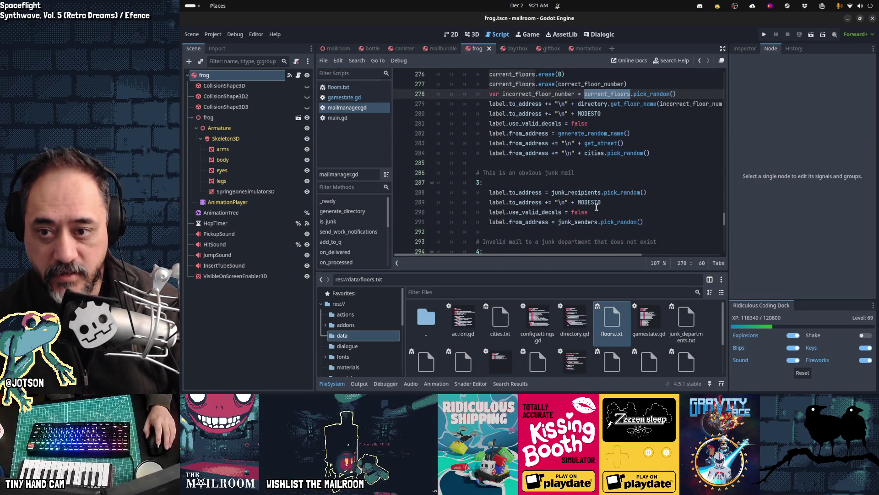
drag(516, 192, 586, 213)
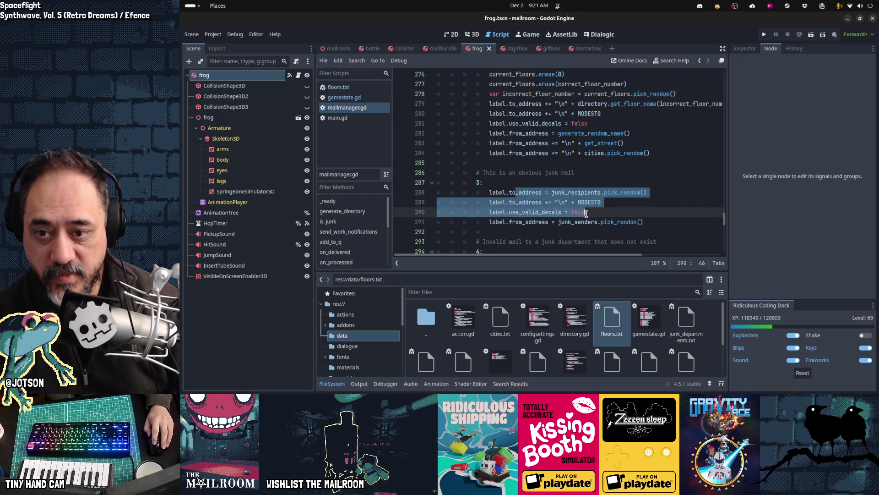
Open junk_departments.txt from the reference on line 296.
scroll(650, 213, down, 3)
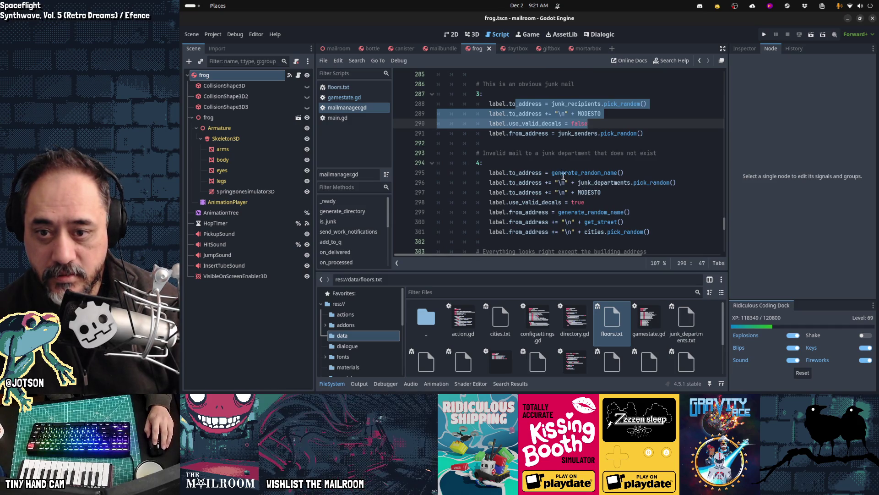
click(590, 183)
scroll(643, 186, down, 2)
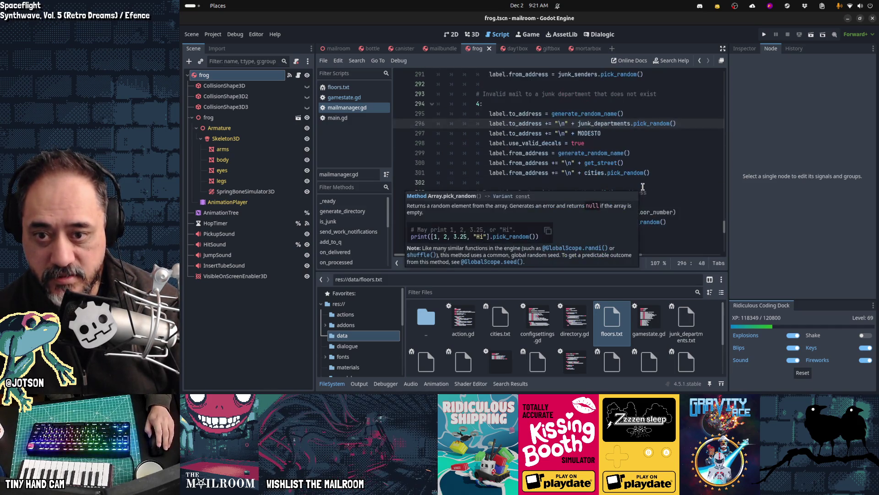
ctrl+click(597, 198)
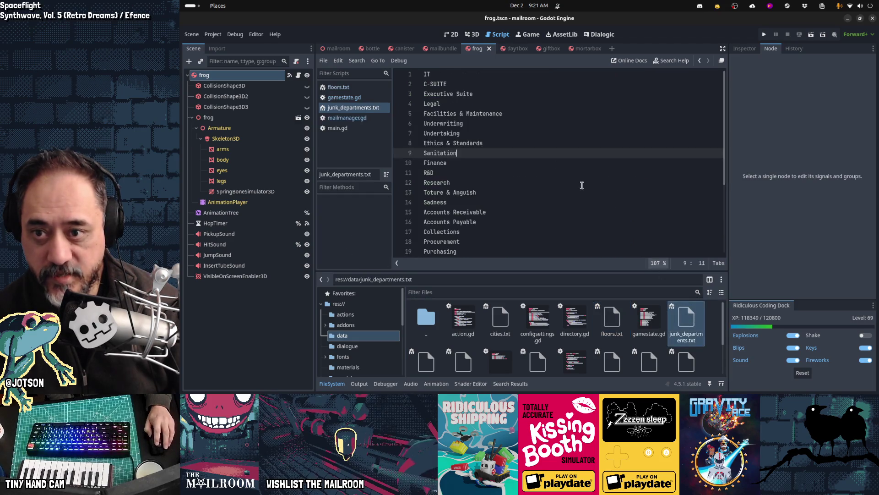
Search junk_departments.txt for 'base' to confirm it has no basement entry.
scroll(497, 169, down, 4)
scroll(492, 176, up, 4)
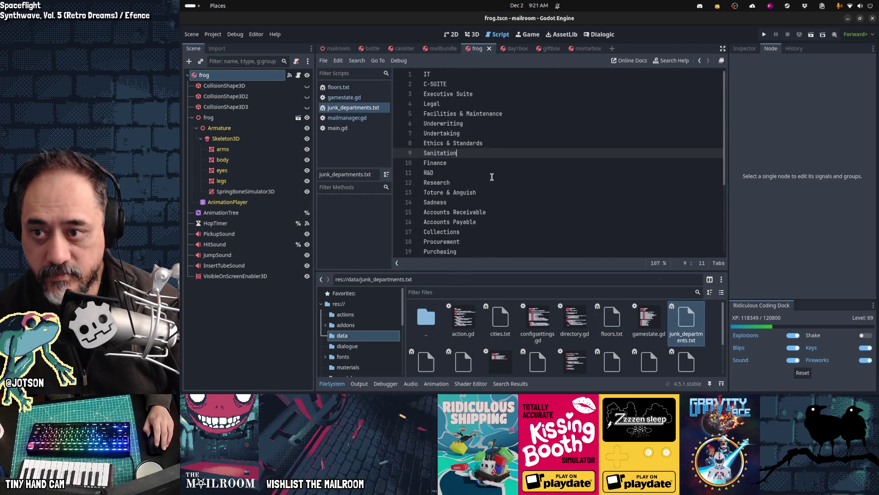
click(465, 79)
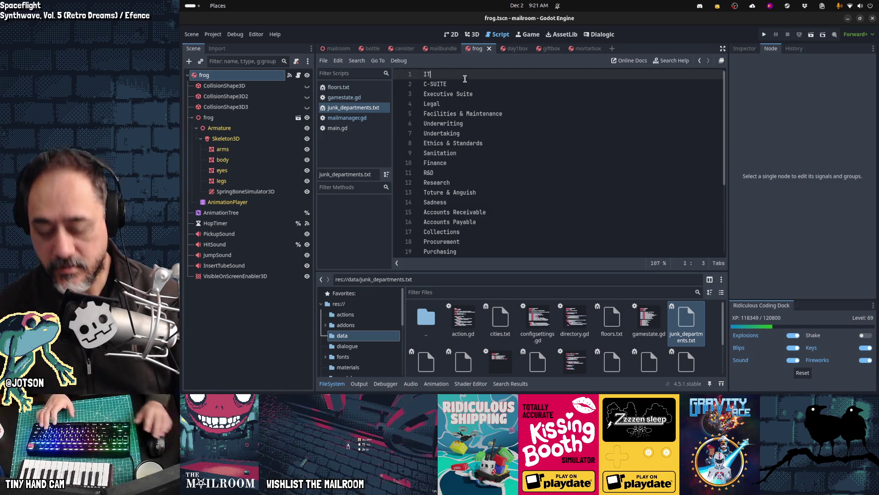
key(ctrl+f)
text(base)
key(Escape)
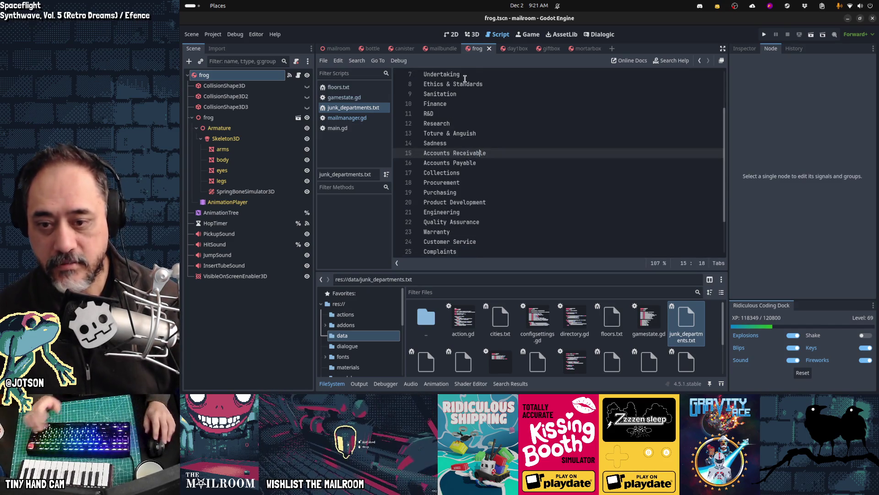
Back in mailmanager.gd, select WRONG_MODESTO on line 306 and scroll up to add_addresses at line 232.
click(323, 117)
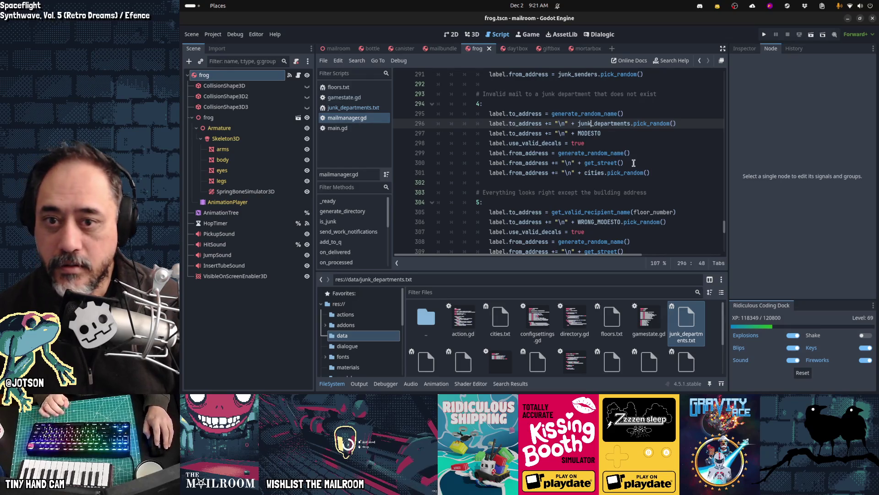
scroll(634, 163, down, 2)
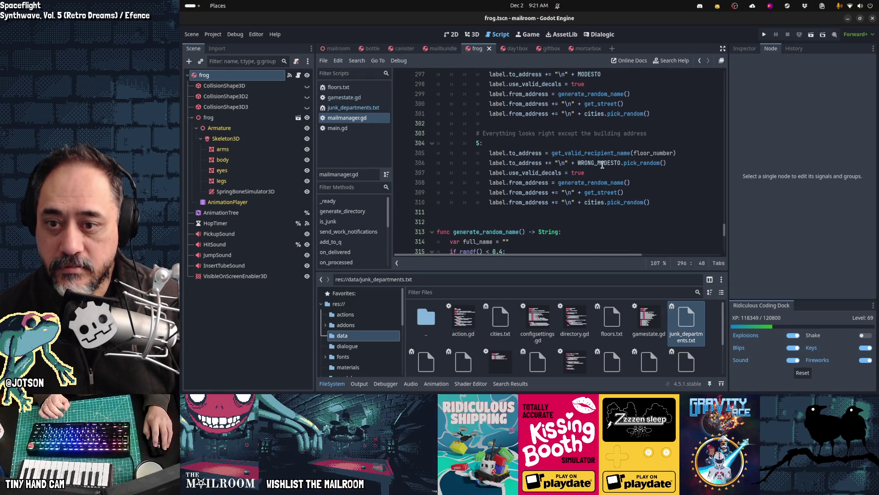
mouse_move(603, 165)
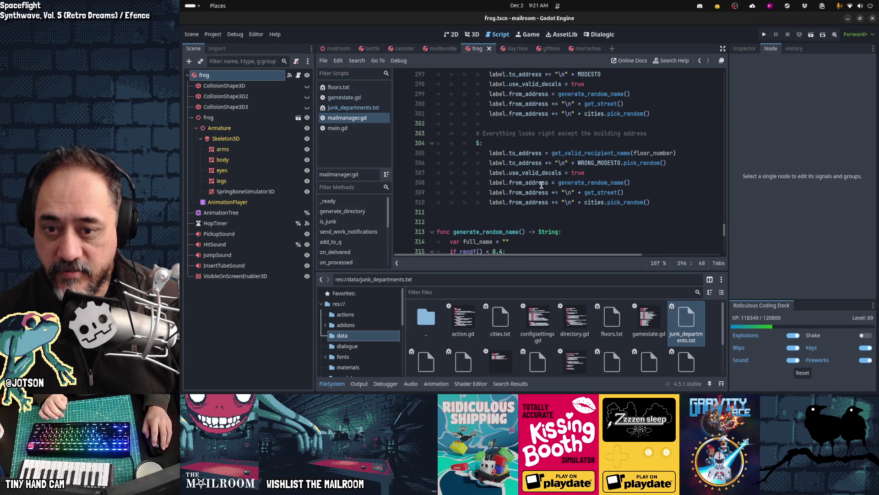
scroll(542, 184, up, 1)
double_click(591, 193)
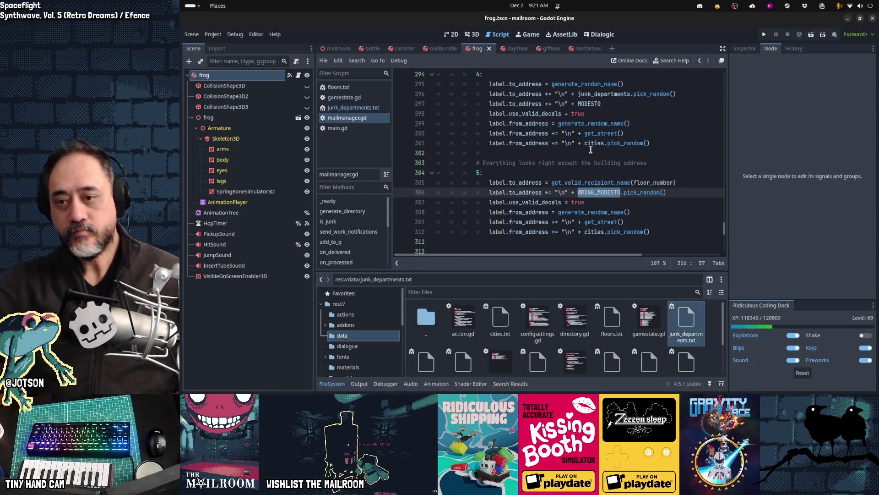
scroll(591, 149, up, 10)
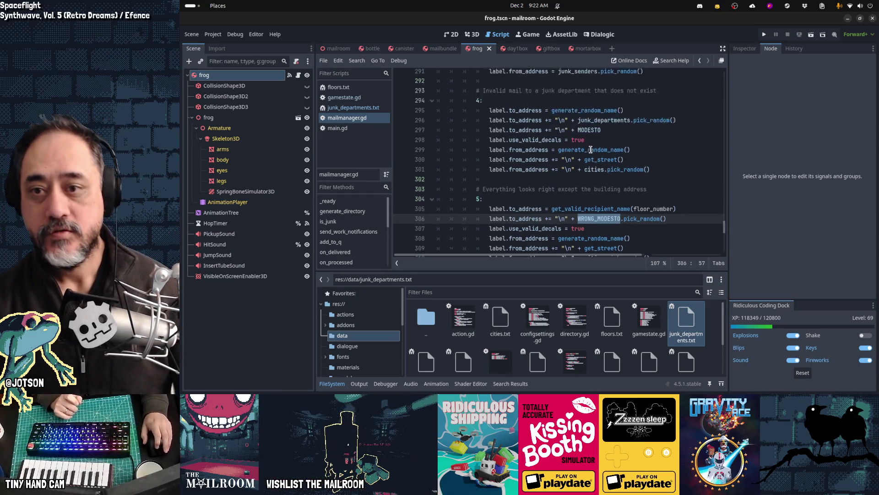
scroll(591, 150, up, 8)
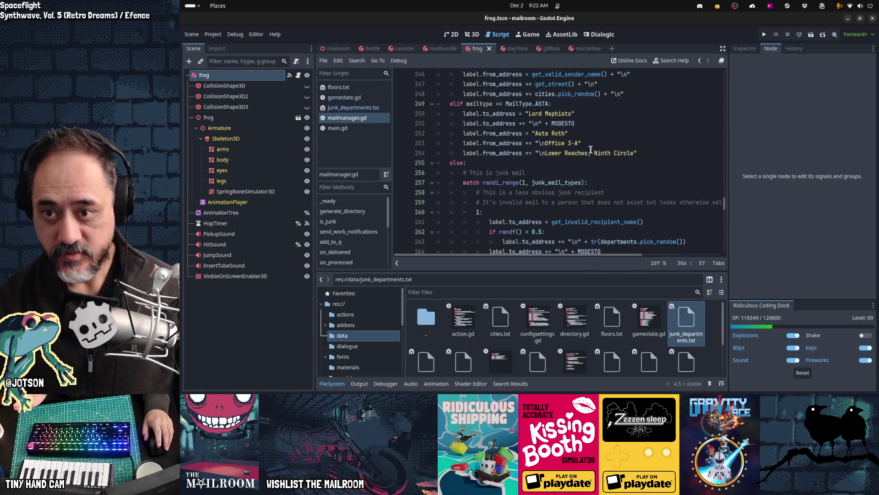
scroll(591, 150, up, 2)
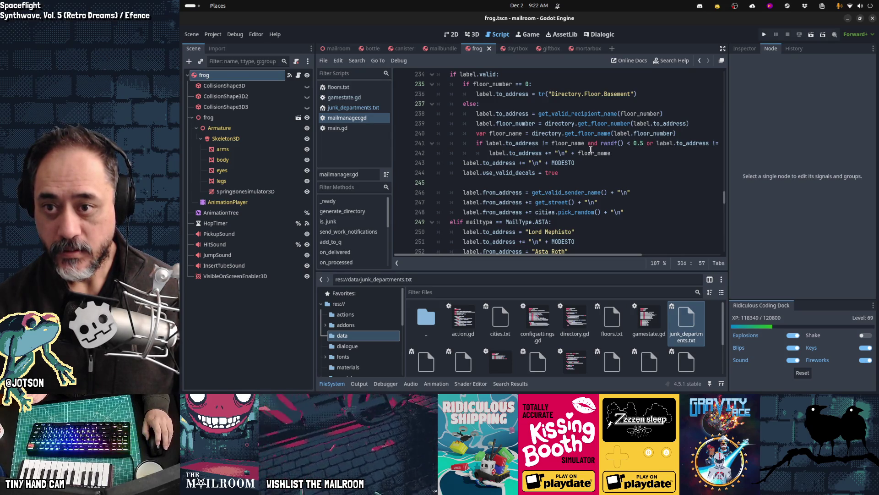
scroll(590, 150, up, 1)
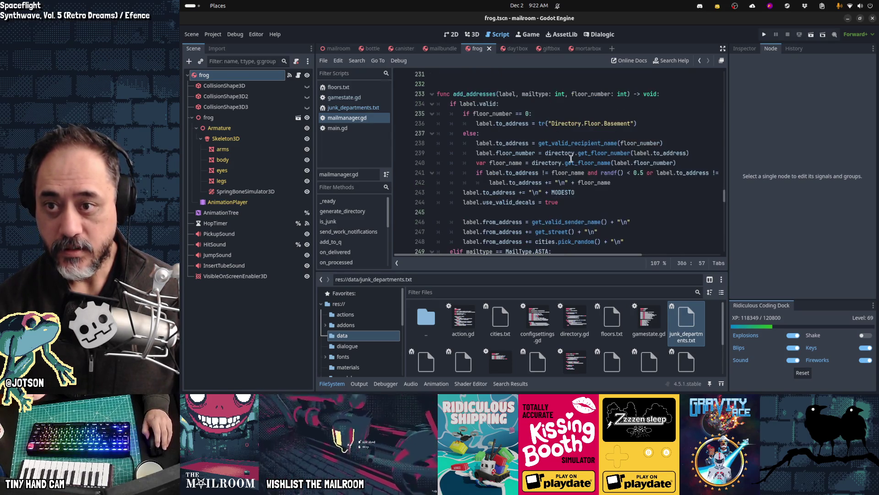
Inspect add_addresses' basement floor_number check and where floor_number is passed to it.
click(489, 105)
key(Down)
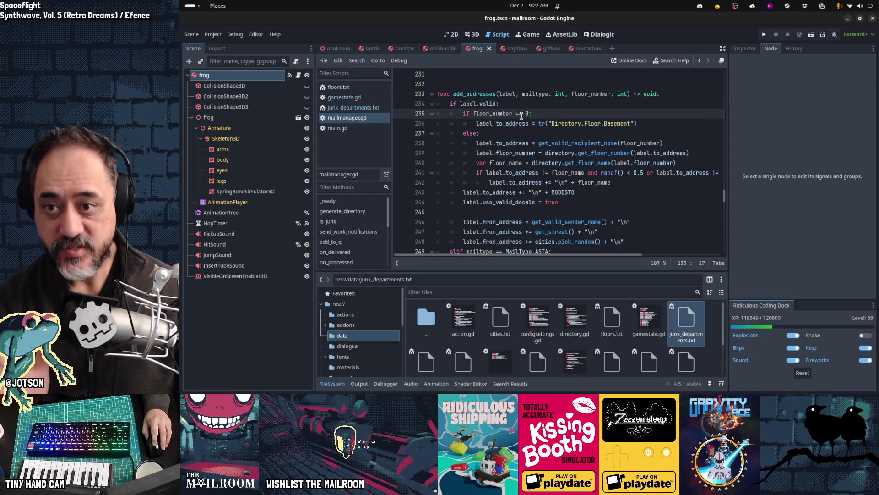
mouse_move(637, 123)
mouse_down()
mouse_move(476, 123)
mouse_move(465, 113)
mouse_up()
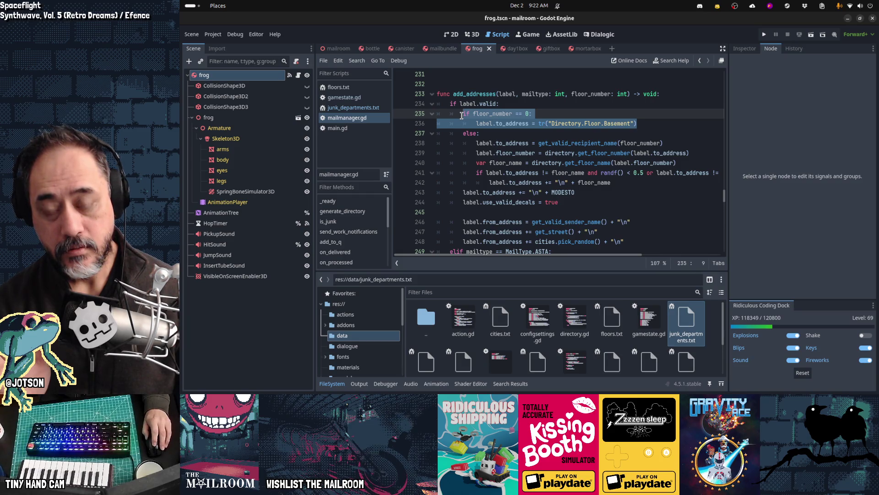
key(Up)
key(Up)
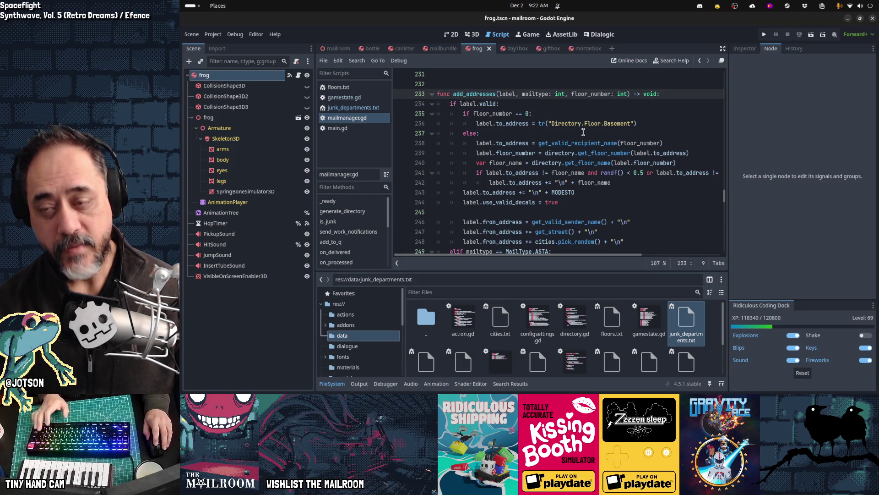
key(ctrl+d)
key(ctrl+d)
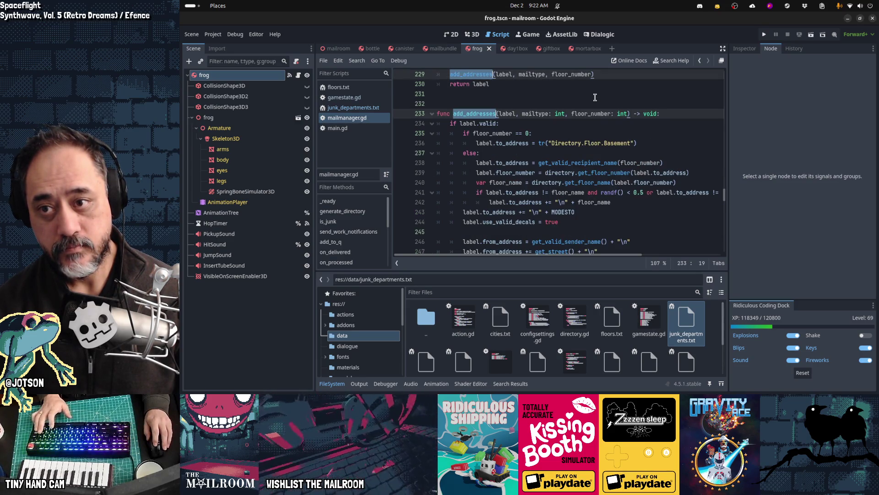
scroll(564, 150, up, 1)
click(568, 133)
Find create_label in all files from its call on line 220, giving 3 matches in box.gd and mailmanager.gd.
click(472, 93)
key(ctrl+d)
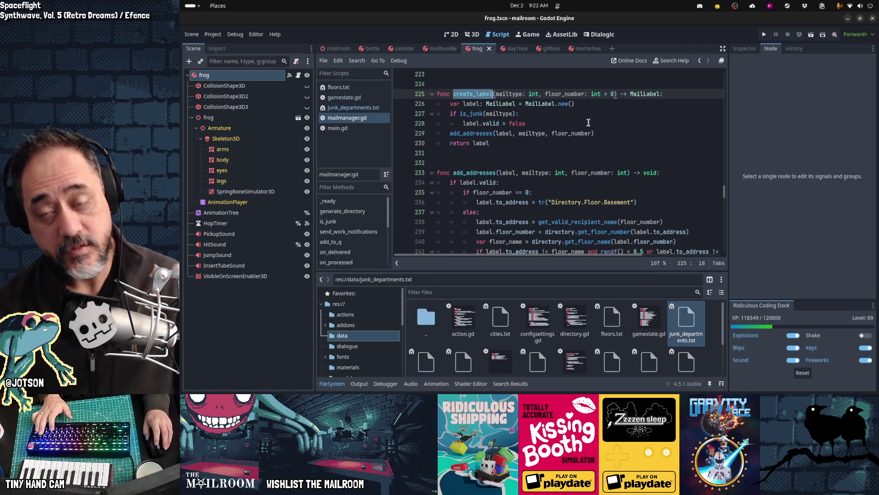
scroll(589, 123, up, 1)
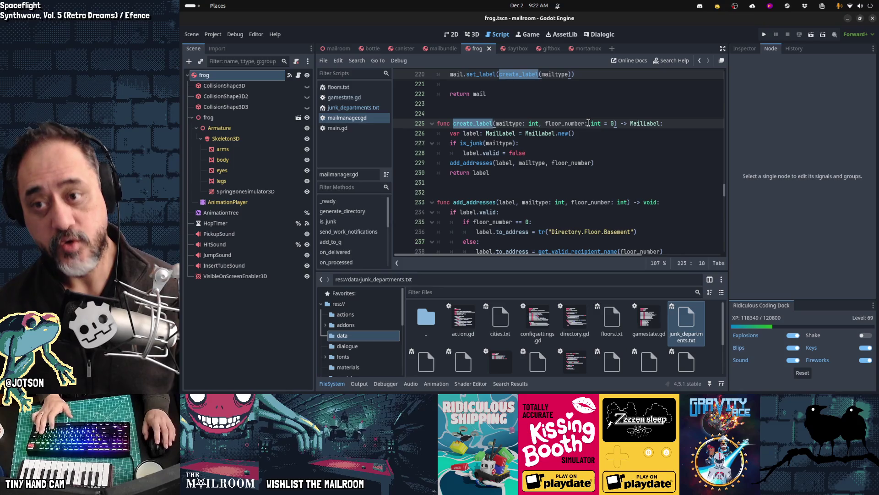
scroll(568, 151, up, 3)
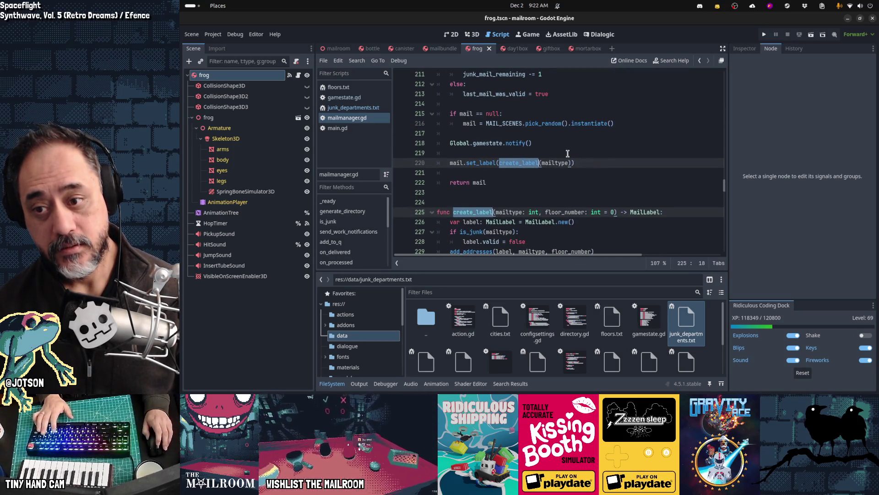
double_click(524, 163)
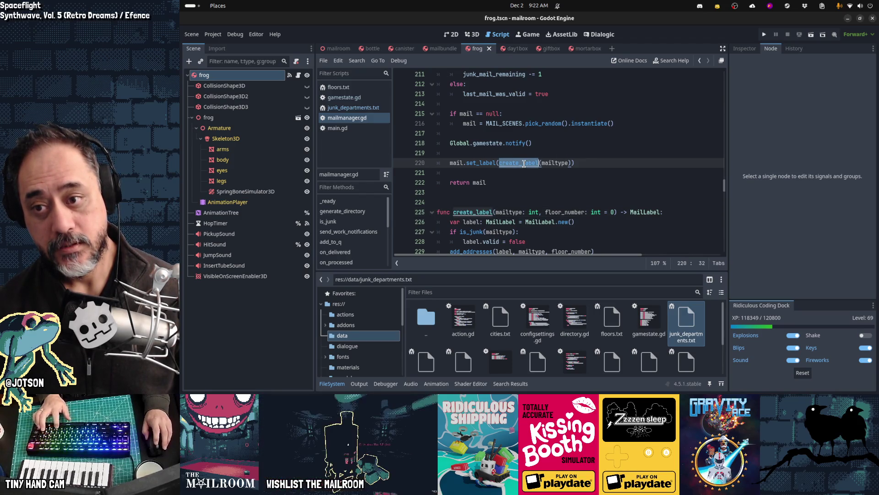
key(ctrl+shift+f)
key(Return)
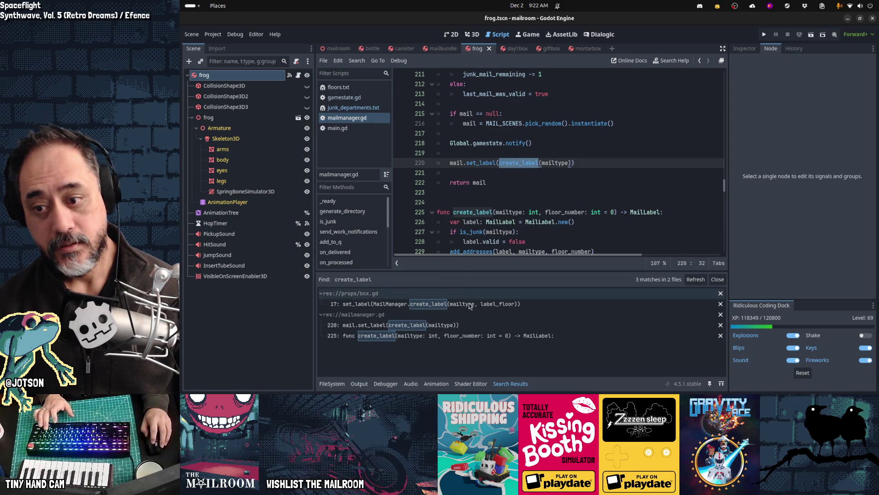
Review the create_label call on box.gd line 17, then return to mailmanager.gd line 225.
click(470, 305)
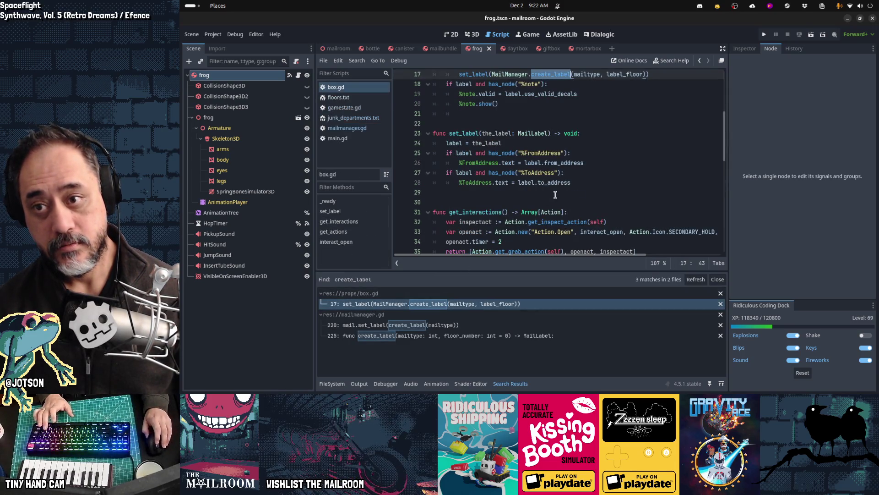
scroll(555, 194, up, 2)
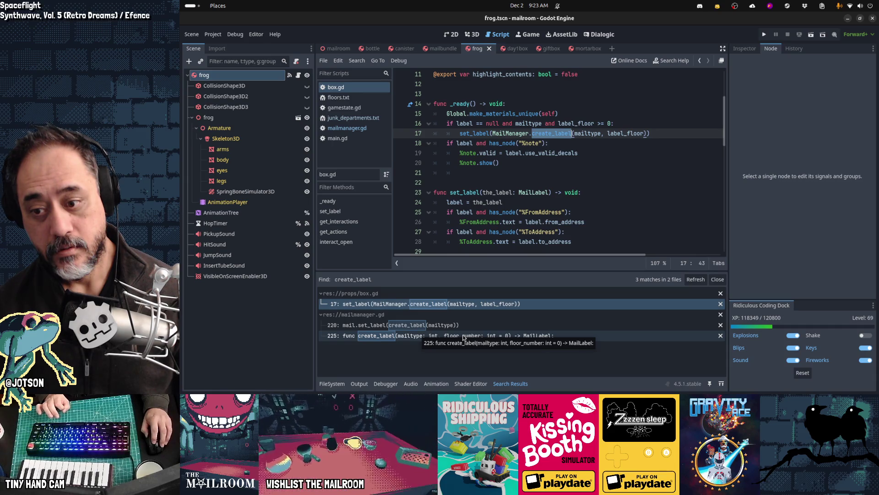
click(463, 337)
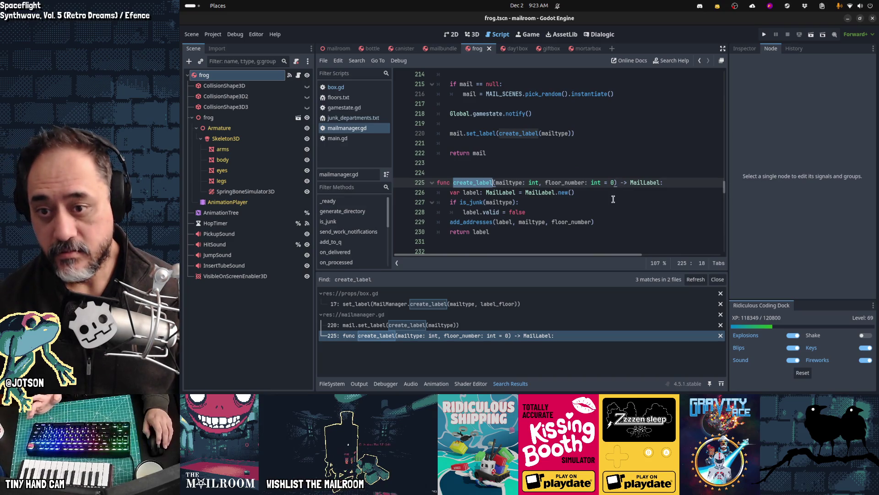
Change floor_number's default value on line 225 from 0 to -1.
click(612, 183)
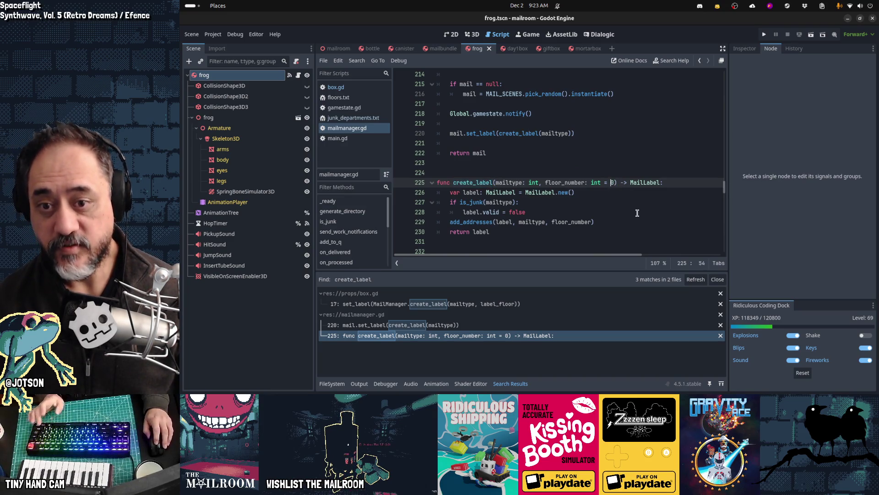
key(Delete)
text(-1)
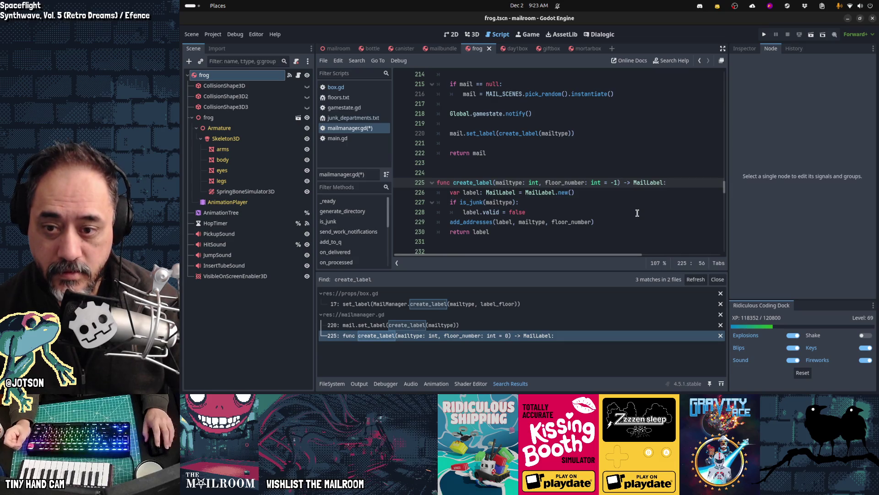
Inspect the add_addresses call on line 229 and the label.valid check below it.
click(590, 221)
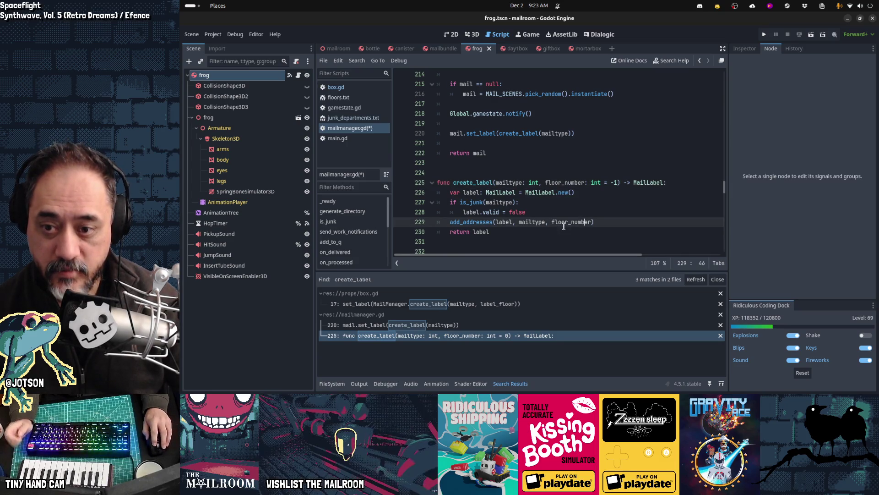
double_click(477, 220)
scroll(589, 222, down, 3)
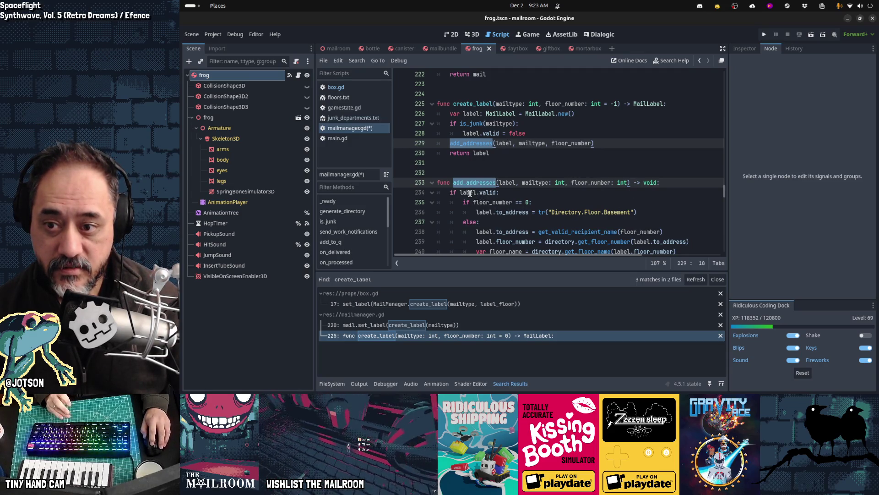
drag(466, 193, 540, 202)
scroll(587, 202, down, 3)
drag(489, 123, 663, 119)
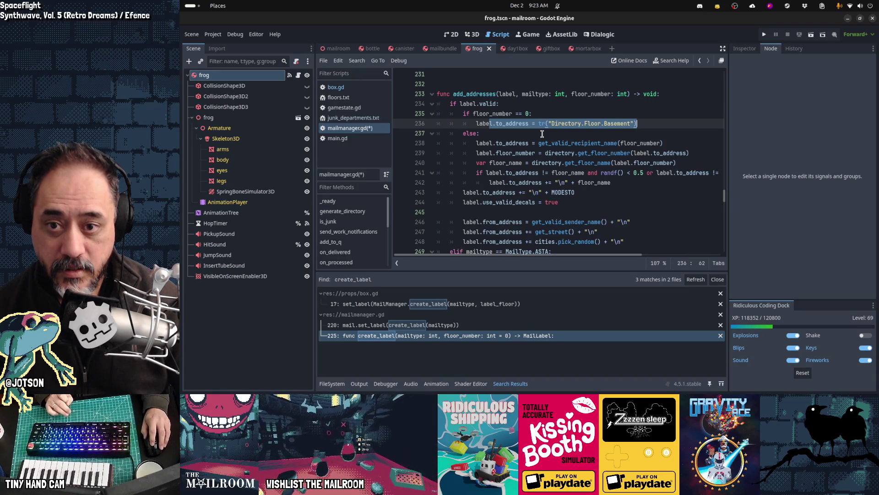
Trace floor_number on line 238 into the get_valid_recipient_name definition at line 321.
double_click(640, 143)
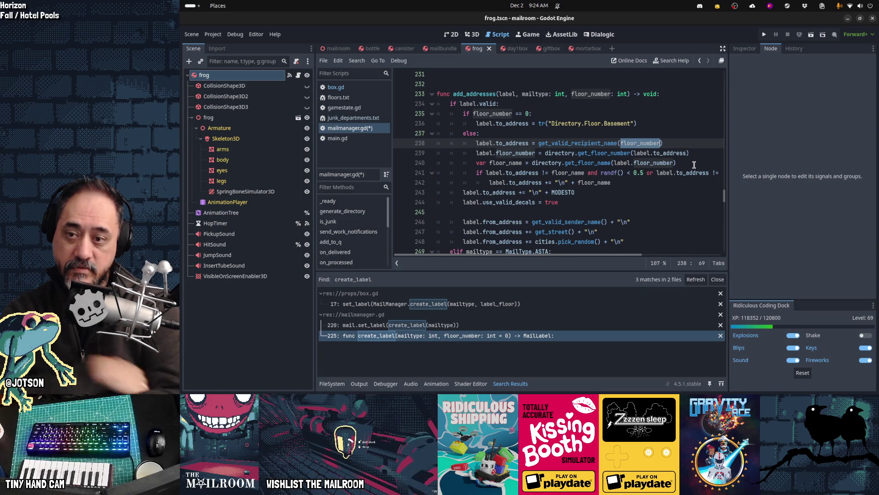
key(Up)
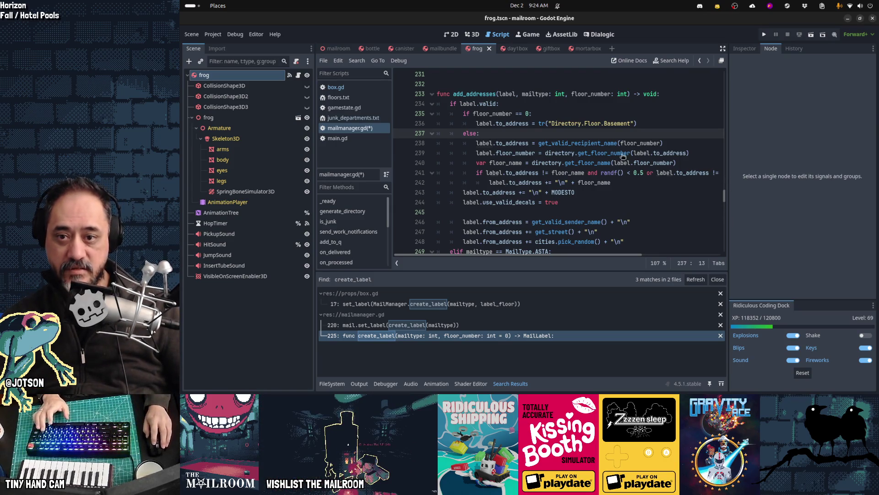
ctrl+click(593, 143)
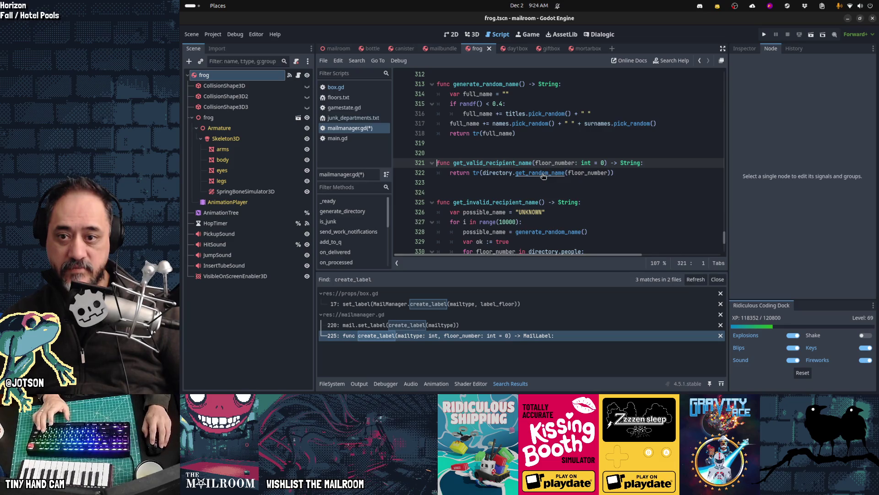
Follow get_random_name into directory.gd line 17 and read the append documentation.
ctrl+click(543, 176)
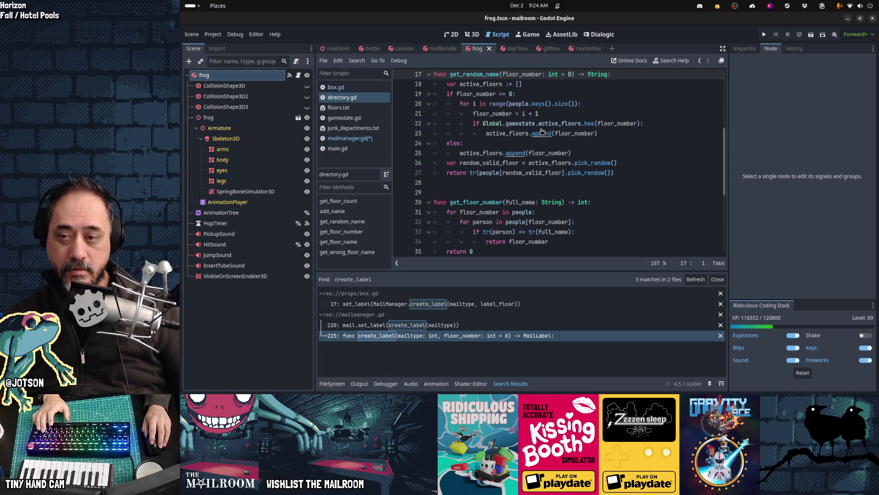
mouse_move(542, 131)
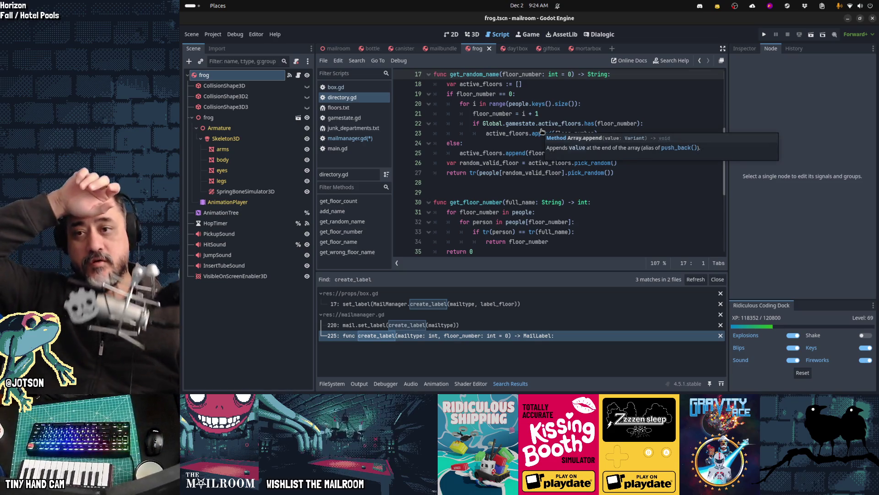
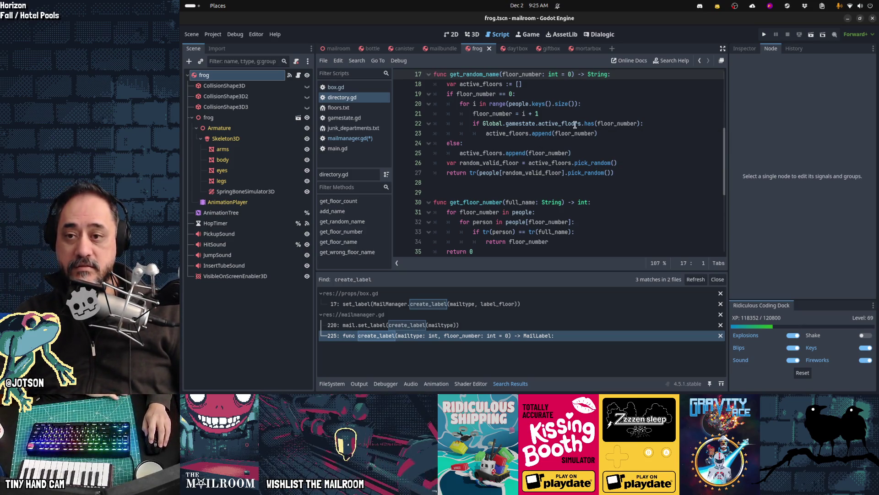
Highlight the uses of active_floors on lines 23 and 26 of directory.gd.
double_click(503, 133)
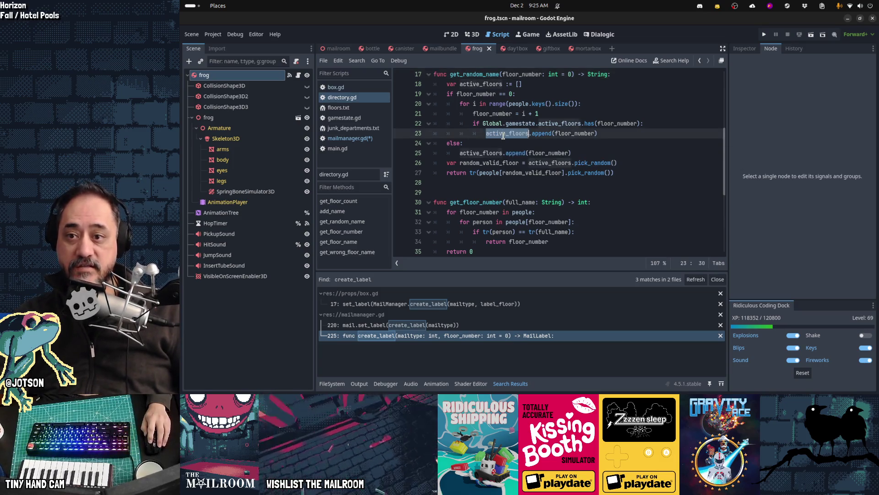
mouse_move(565, 223)
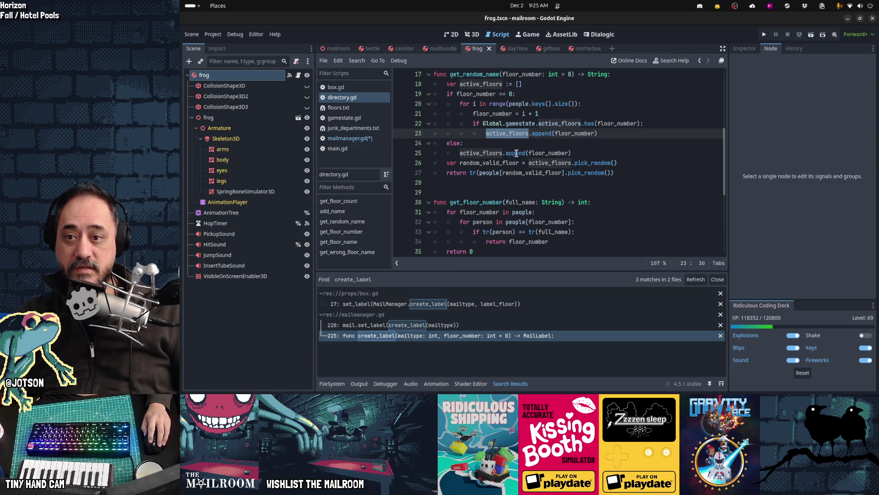
mouse_move(544, 153)
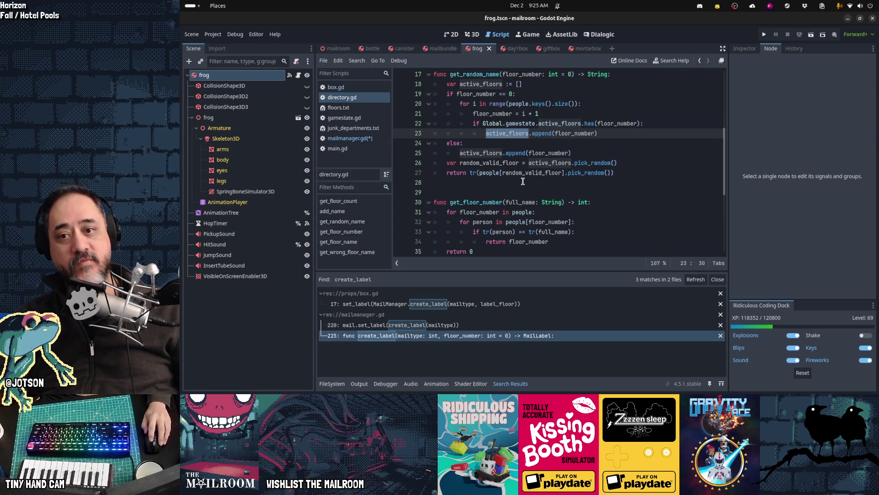
double_click(551, 164)
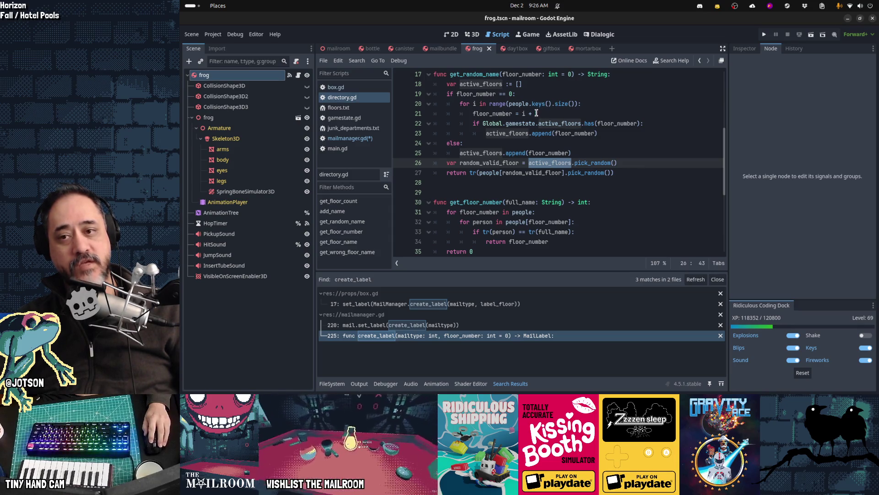
mouse_move(521, 102)
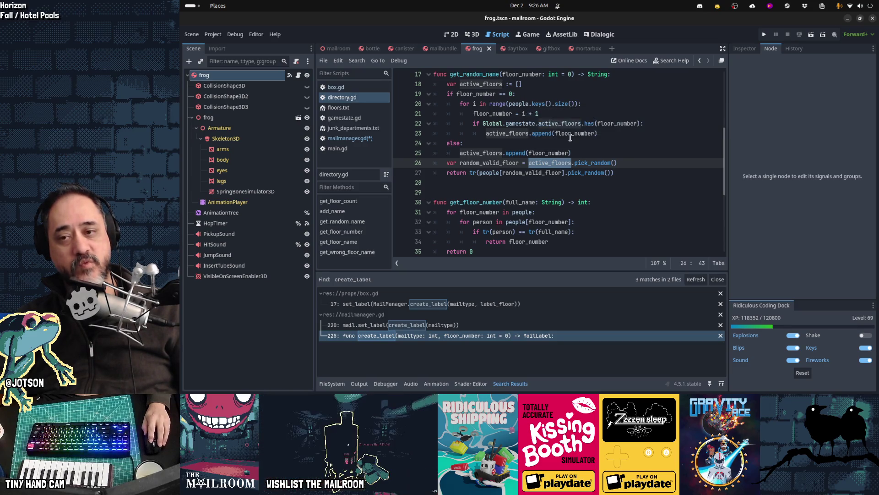
Inspect the people loop, random_valid_floor and the else-branch append in directory.gd.
click(514, 105)
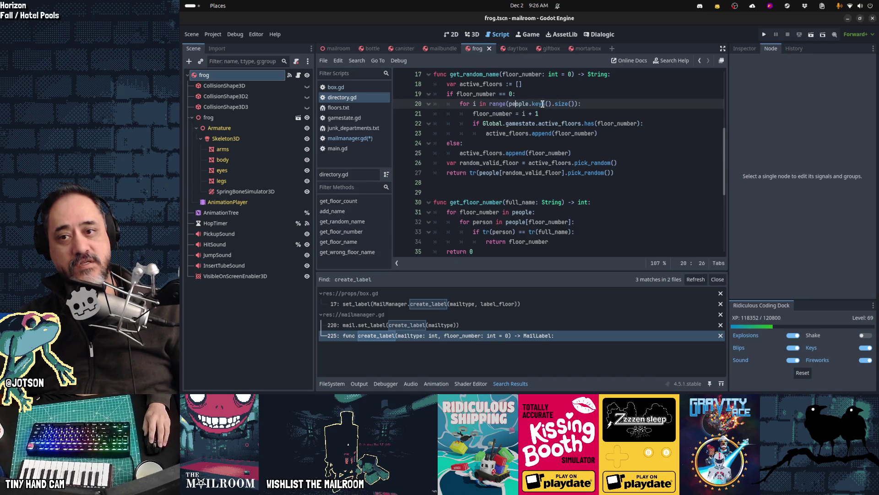
key(Left)
key(Left)
key(Left)
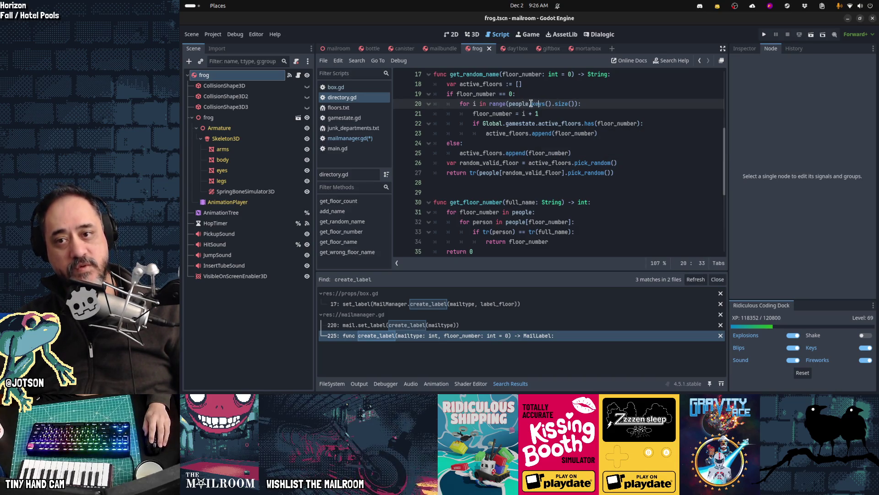
key(Left)
key(Left)
key(Left)
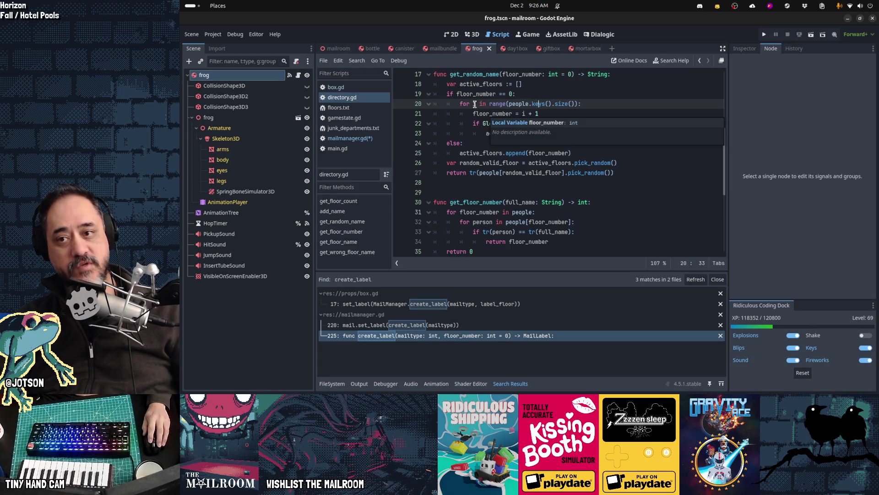
click(527, 114)
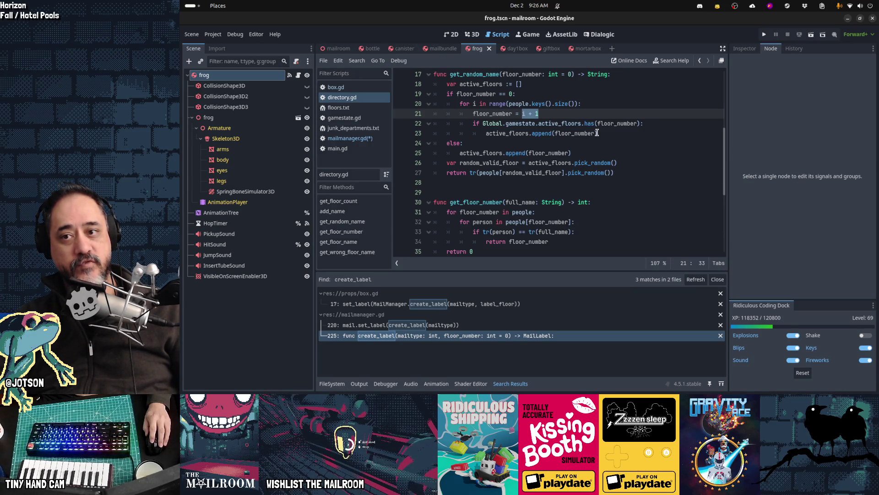
click(505, 134)
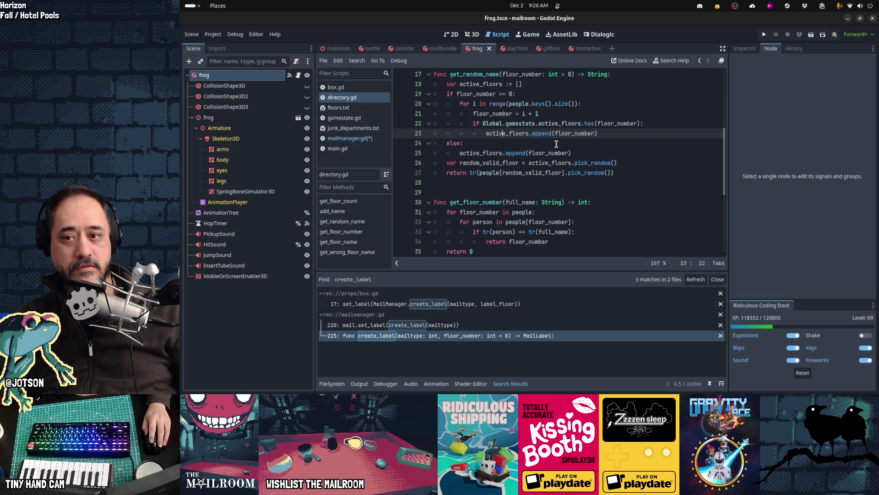
click(482, 162)
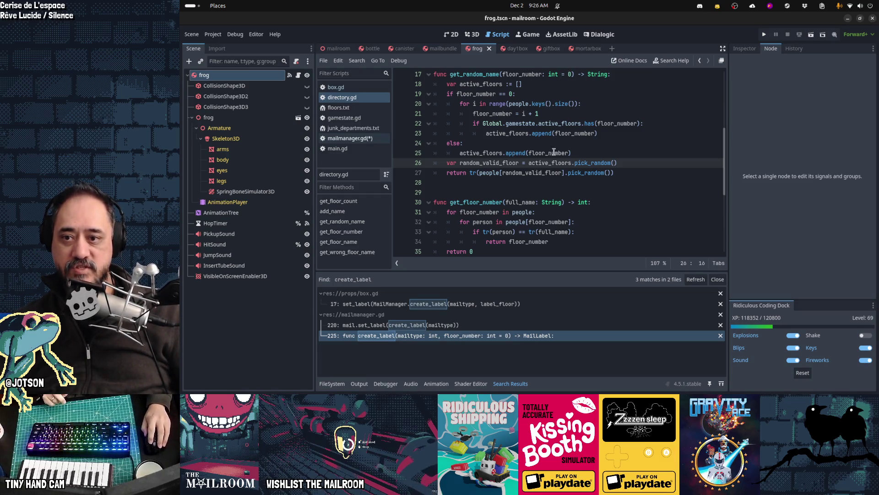
drag(461, 153, 579, 153)
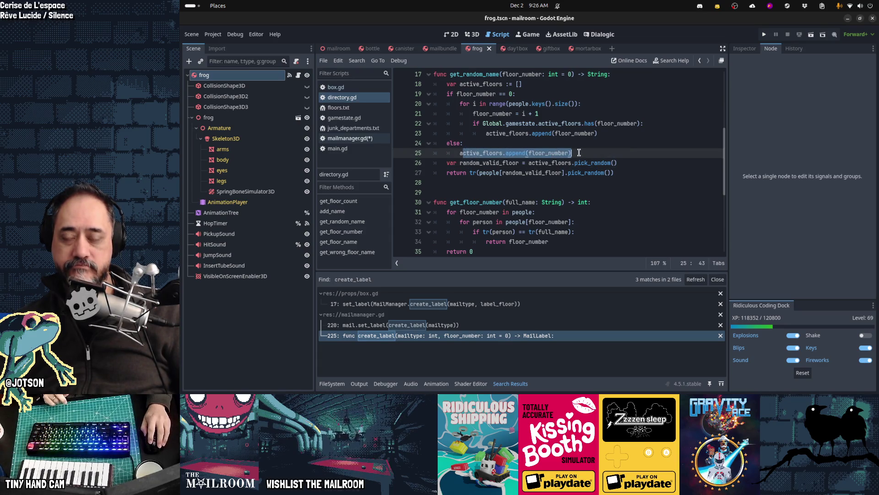
key(ctrl+Home)
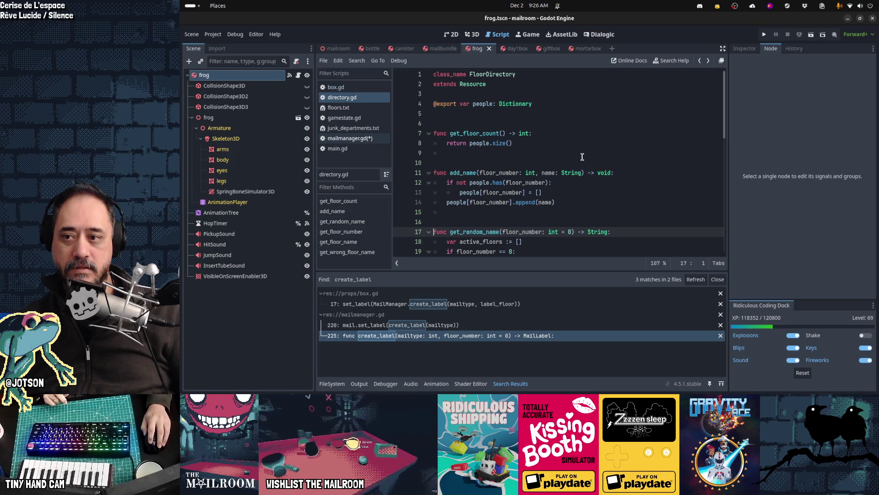
In mailmanager.gd, try a -1 default for create_label's floor_number, then undo it.
key(alt+Left)
click(572, 154)
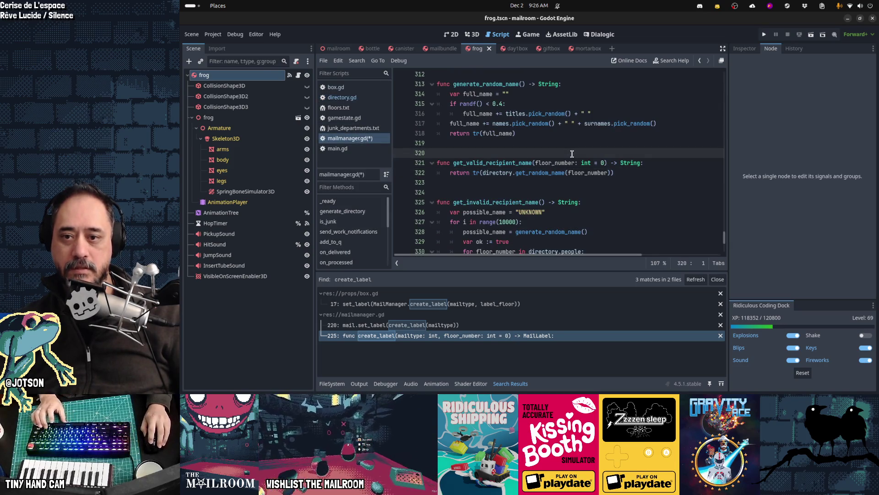
key(alt+Left)
key(BackSpace)
text(-1)
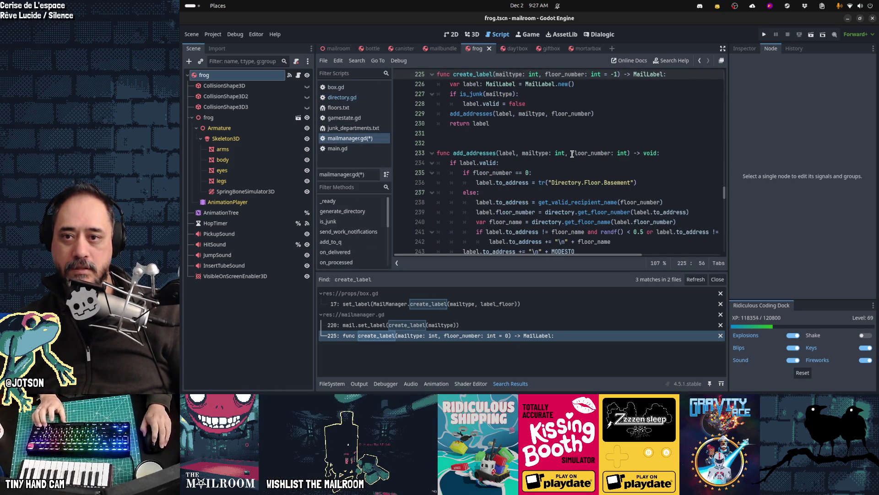
key(ctrl+z)
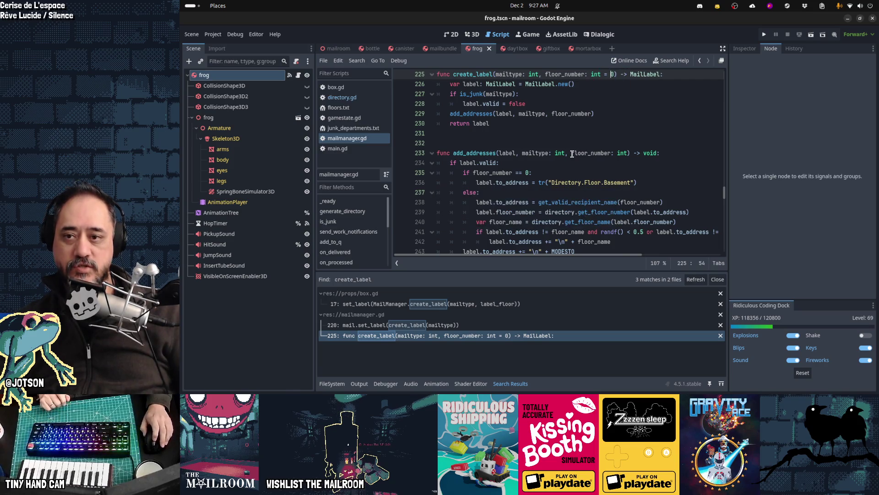
Review add_addresses' basement line and the floor_number passed to get_valid_recipient_name.
scroll(572, 153, up, 2)
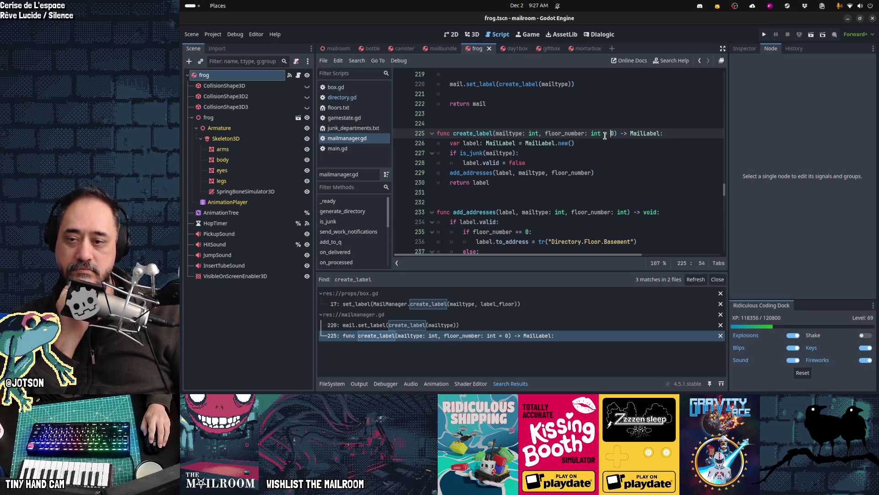
scroll(603, 135, down, 1)
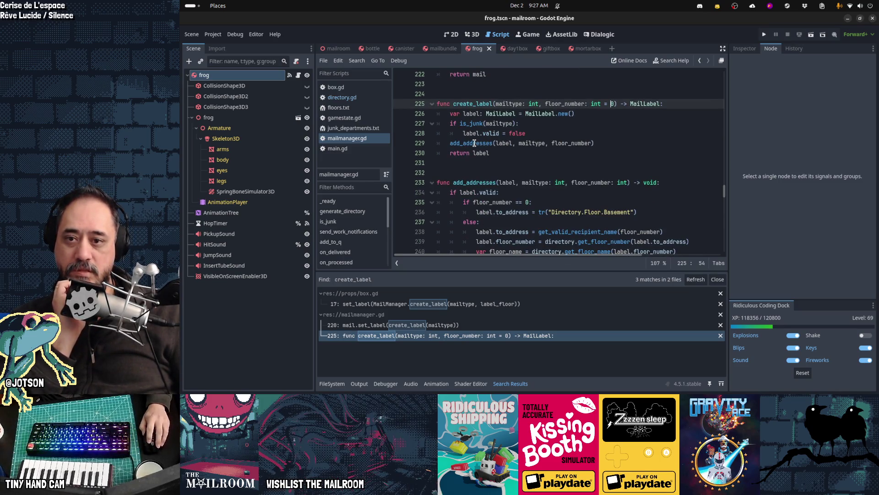
mouse_move(474, 143)
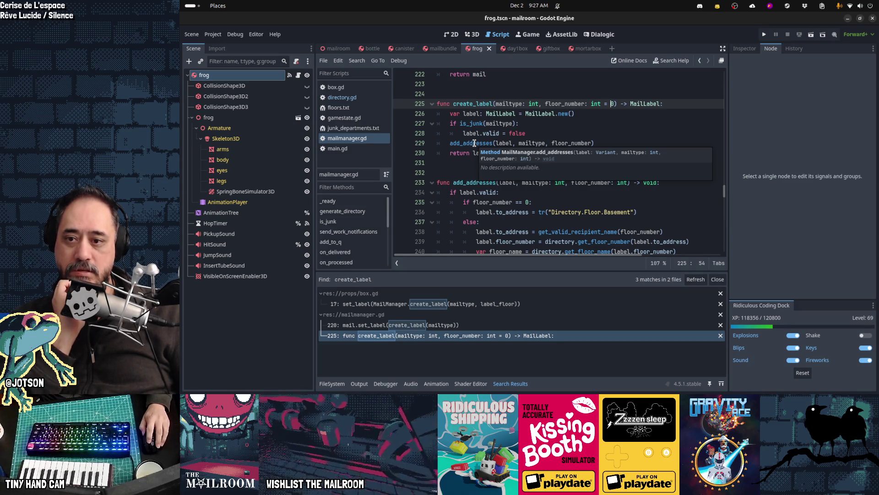
click(480, 212)
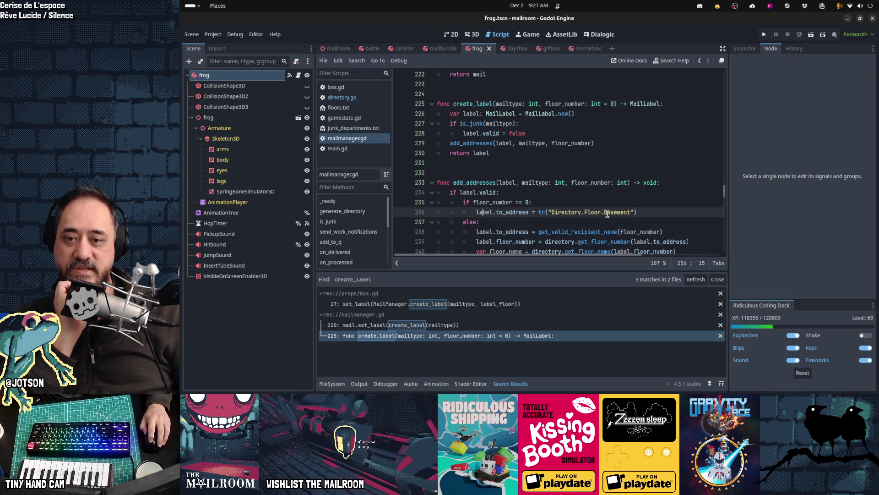
key(shift+Home)
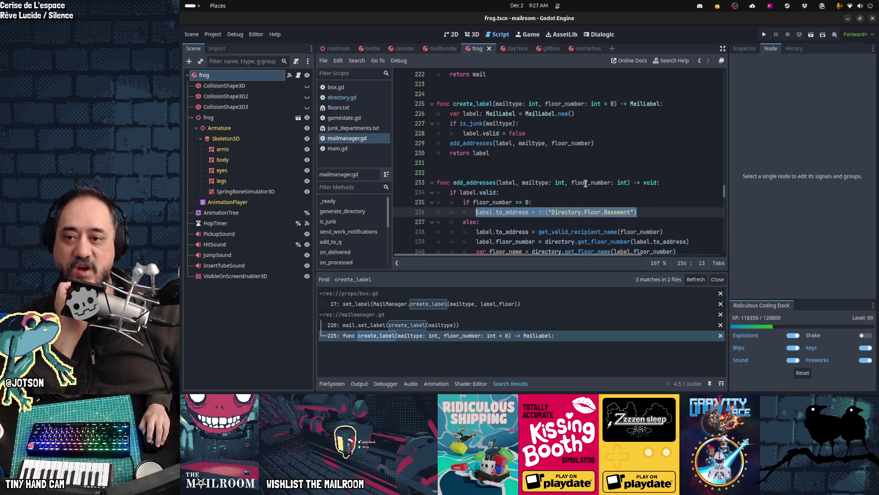
scroll(707, 166, down, 2)
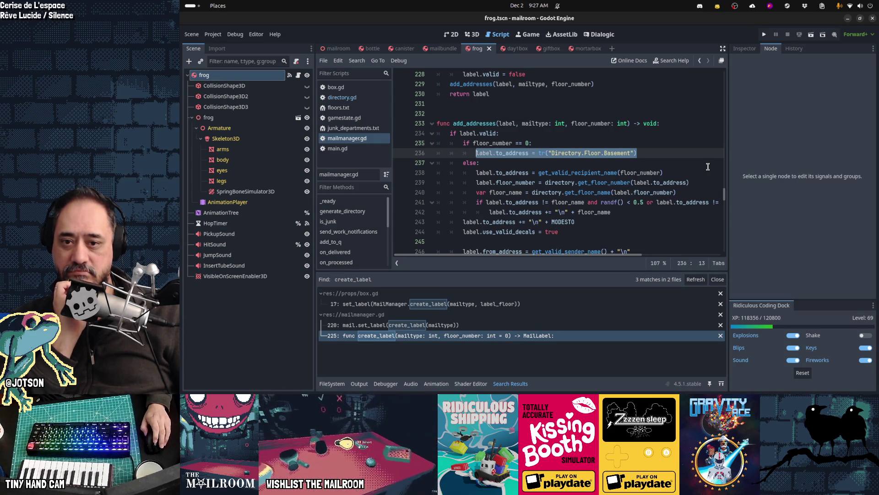
scroll(707, 167, up, 2)
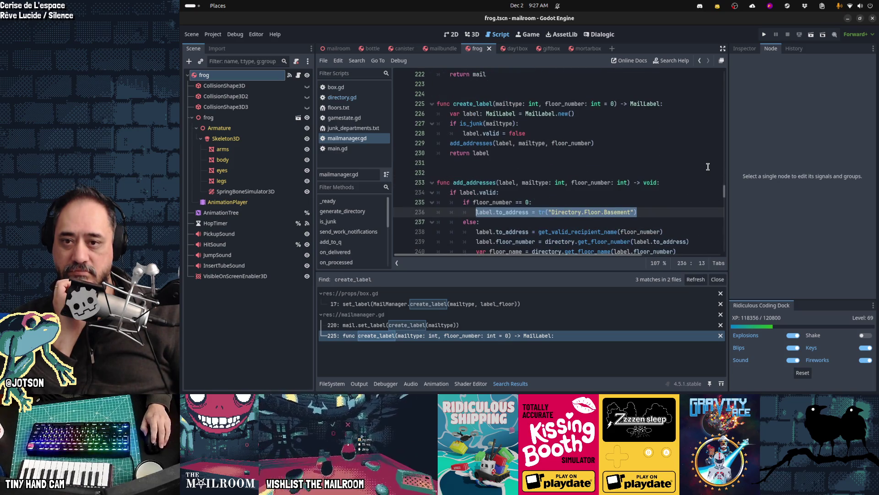
click(612, 104)
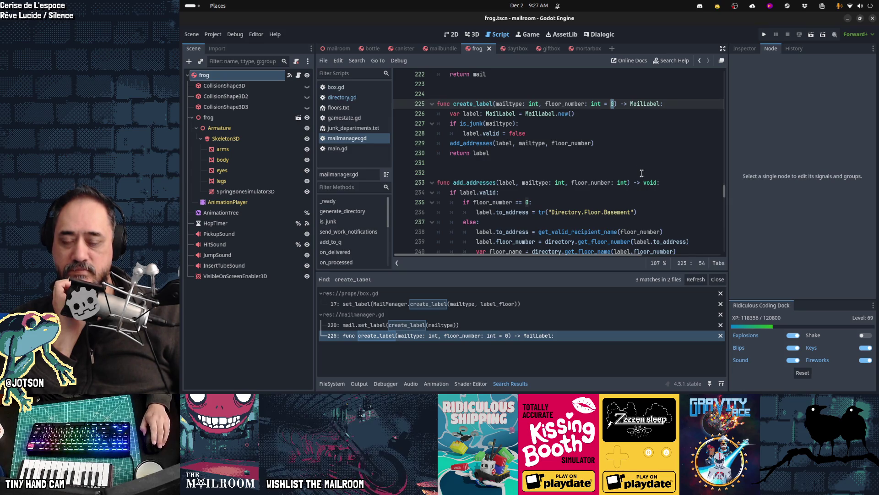
scroll(641, 173, down, 1)
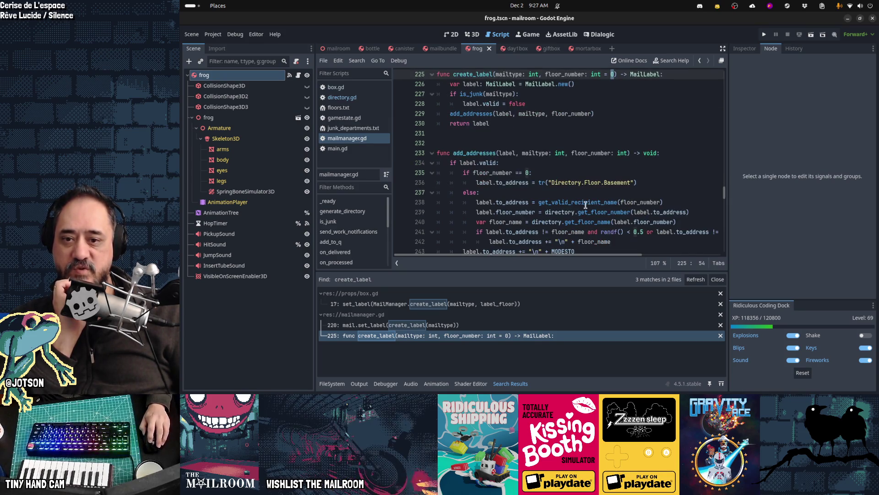
mouse_move(593, 202)
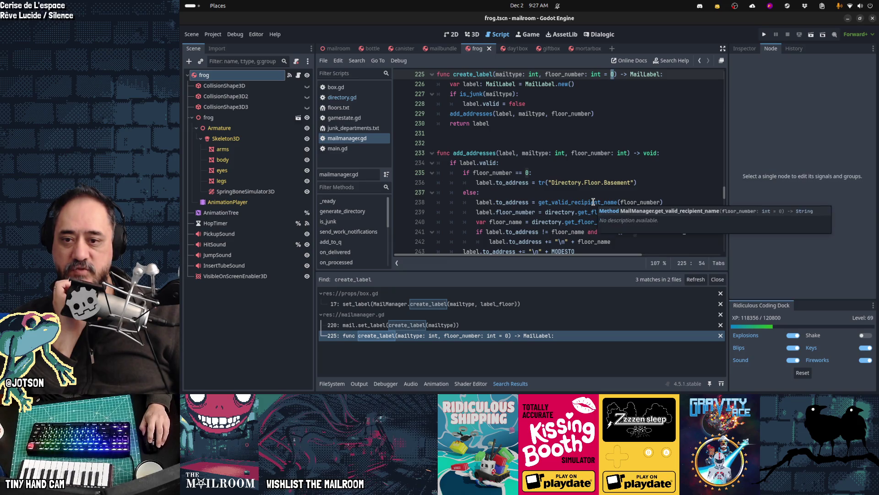
double_click(639, 202)
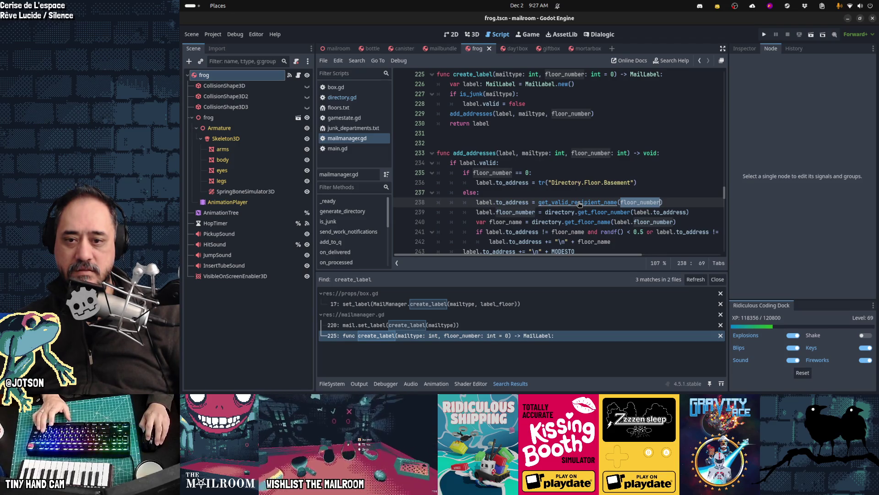
double_click(620, 204)
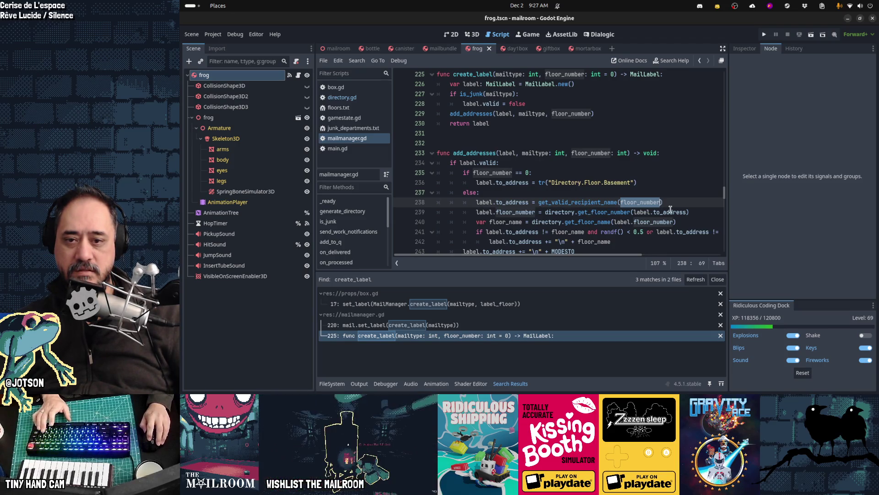
key(ctrl)
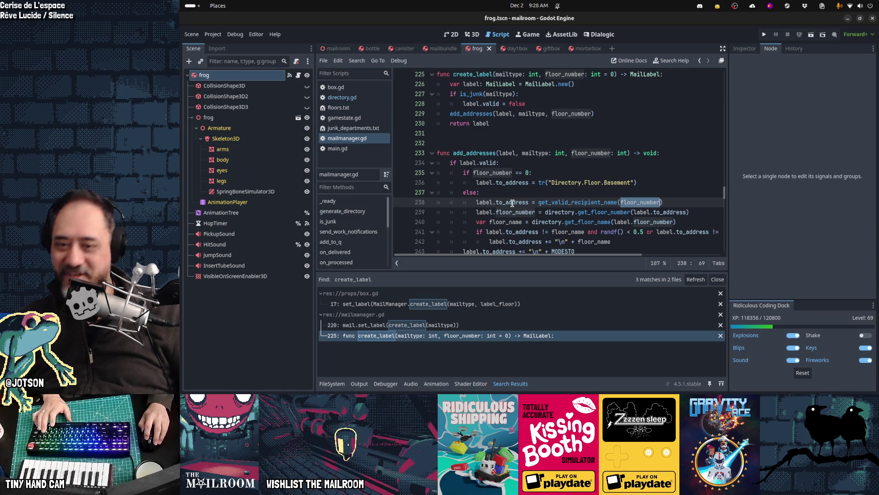
ctrl+click(577, 202)
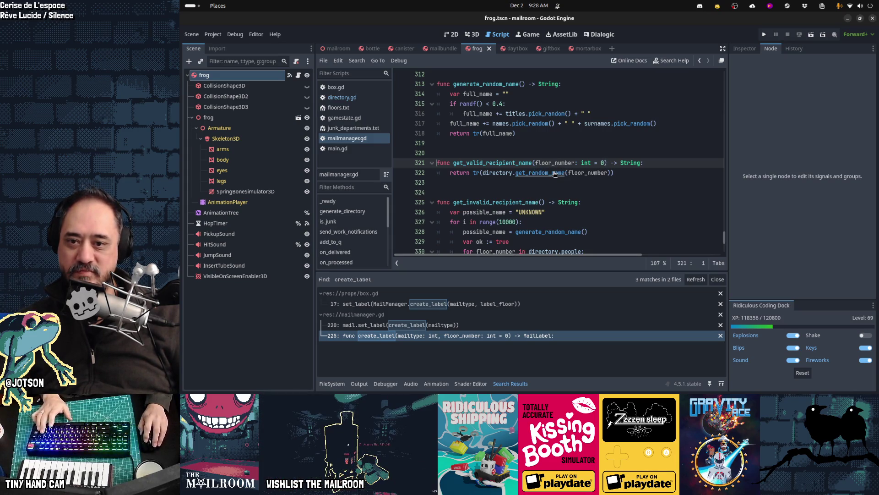
ctrl+click(531, 174)
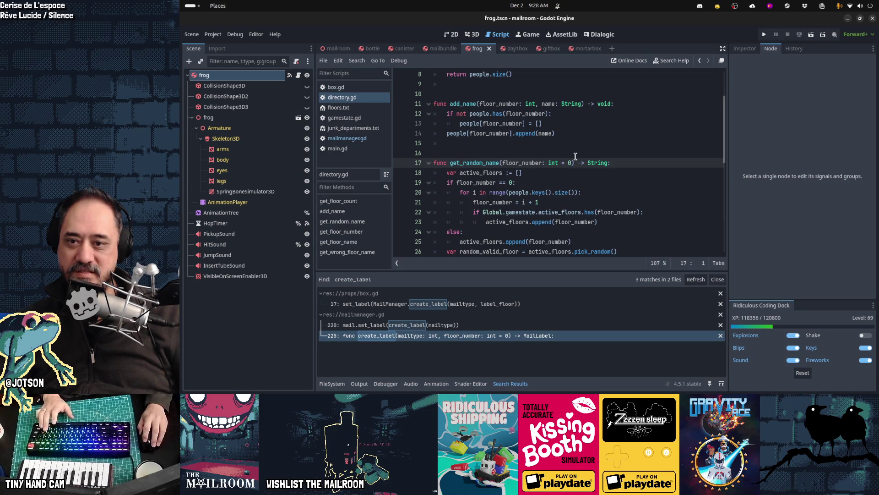
click(509, 182)
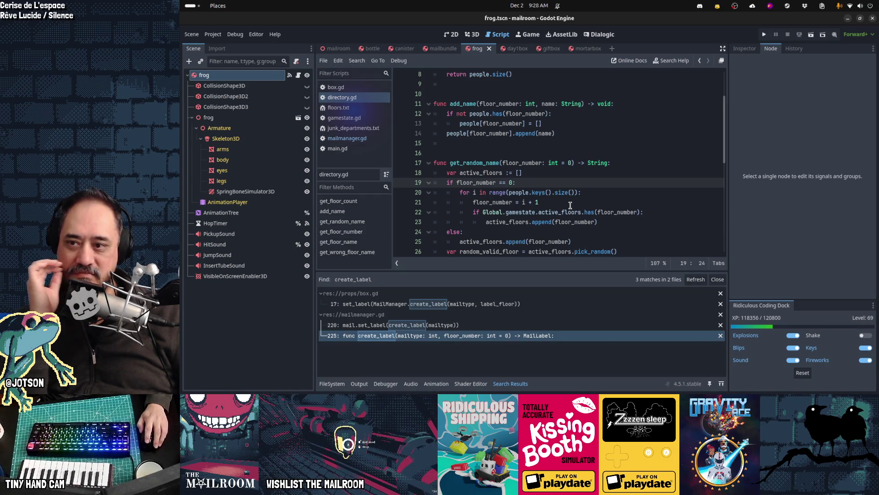
click(373, 140)
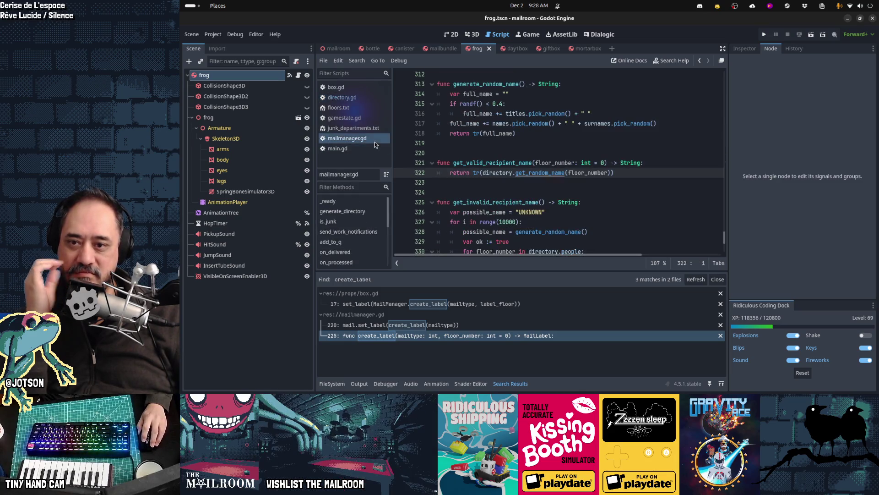
click(524, 149)
key(ctrl+Home)
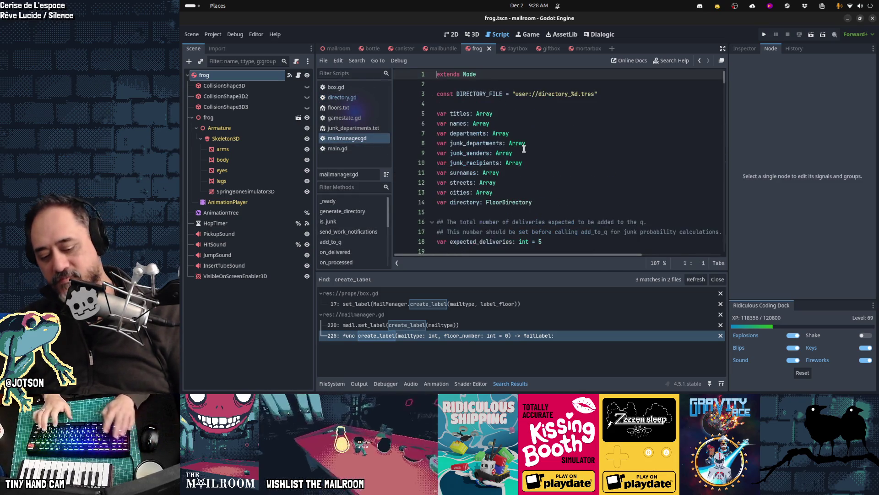
Search mailmanager.gd for floor_number.
key(ctrl+f)
text(floor_number)
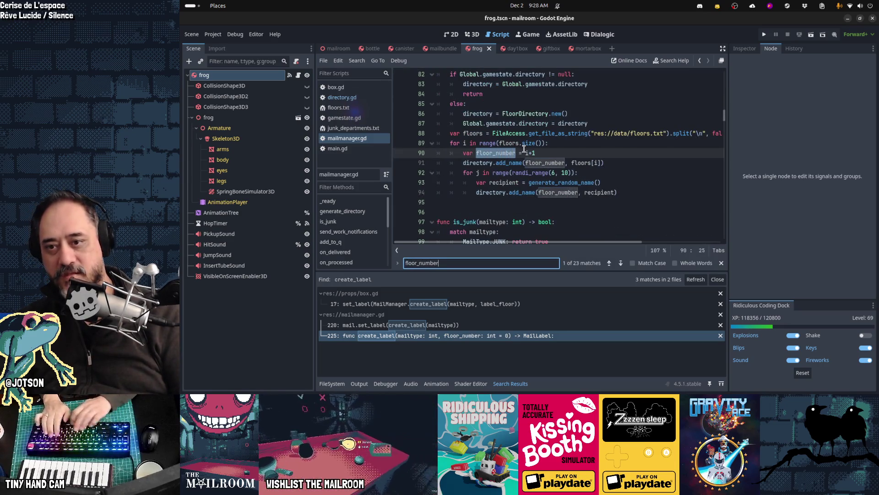
key(Escape)
scroll(524, 148, up, 1)
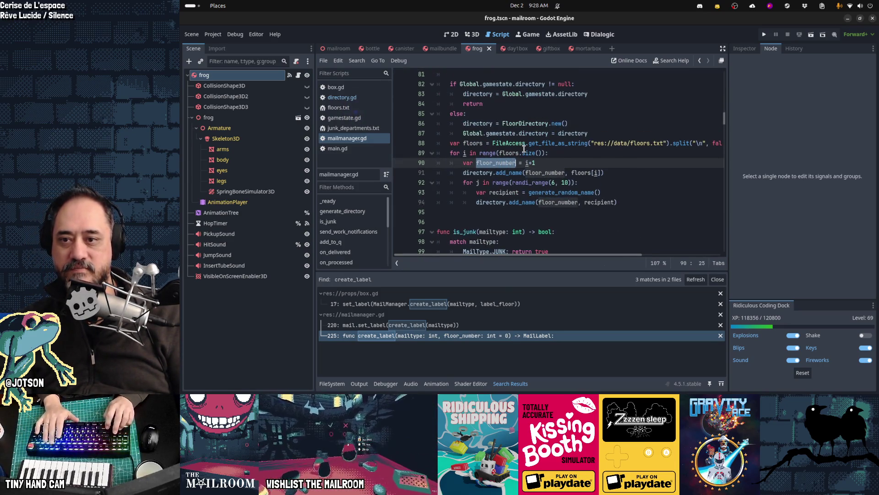
scroll(524, 148, up, 1)
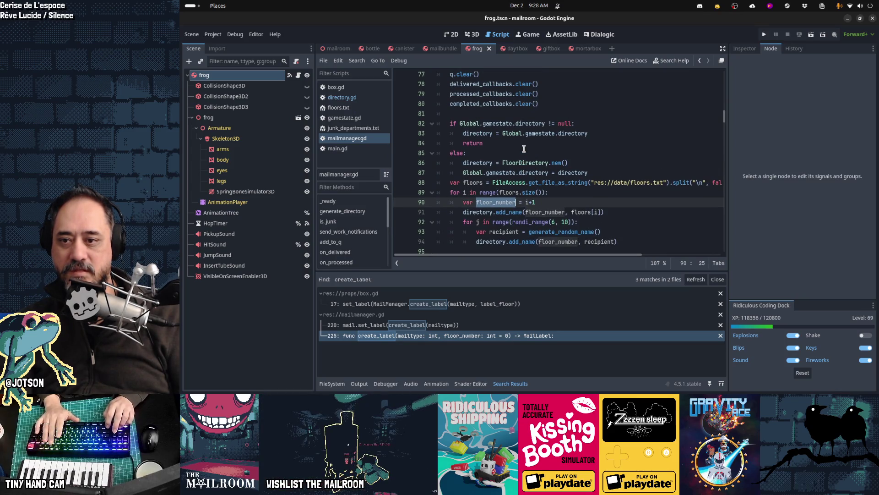
scroll(523, 148, up, 1)
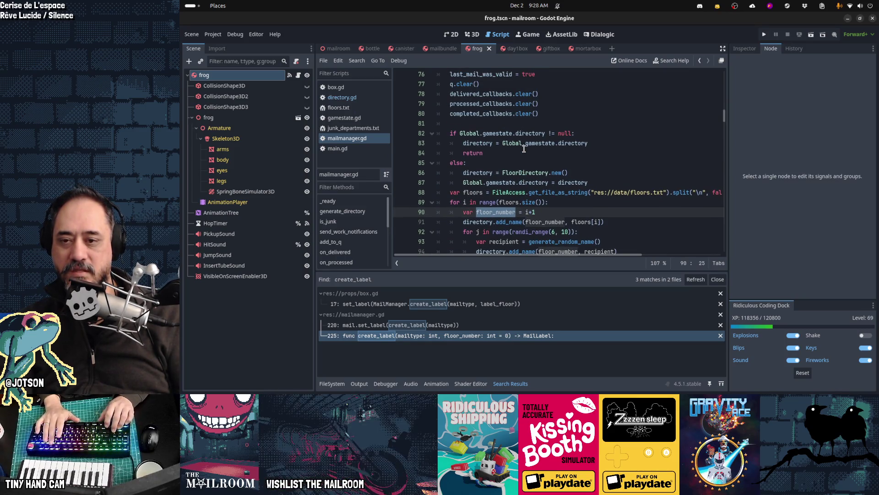
key(ctrl+f)
key(Return)
Change create_label's floor_number default on line 225 from 0 to -1.
key(F3)
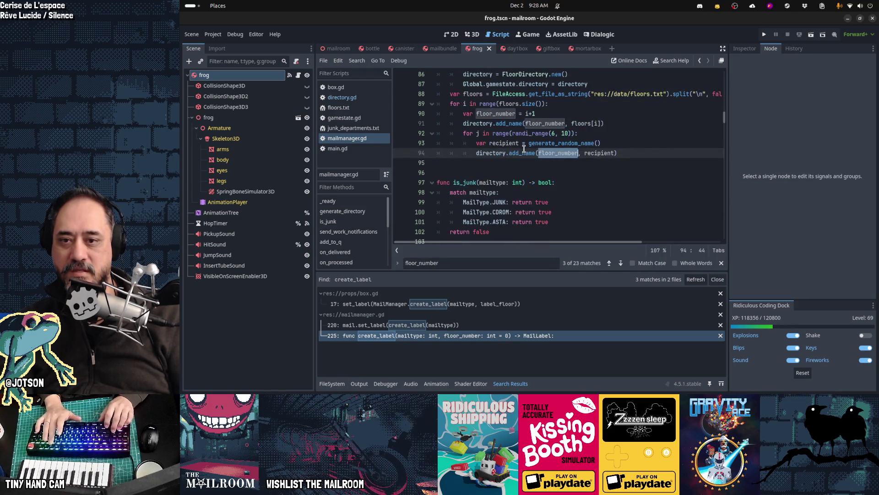
key(F3)
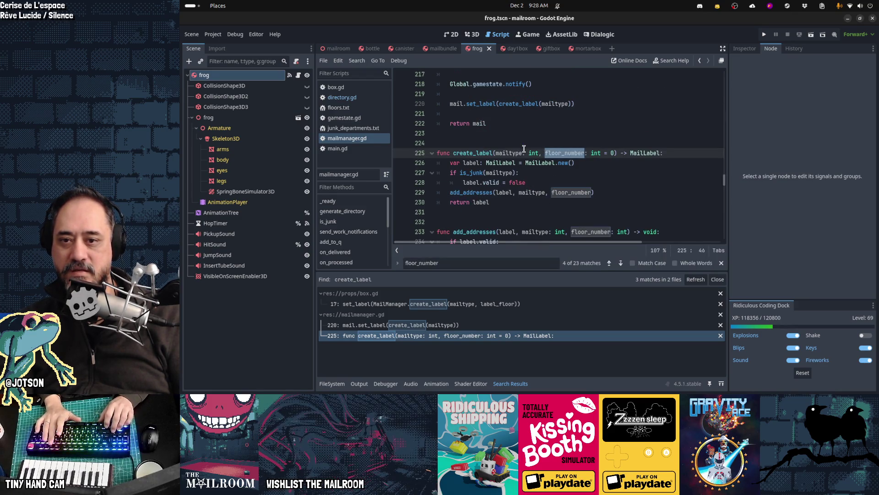
key(Right)
key(Right)
key(Right)
key(BackSpace)
text(-)
key(Escape)
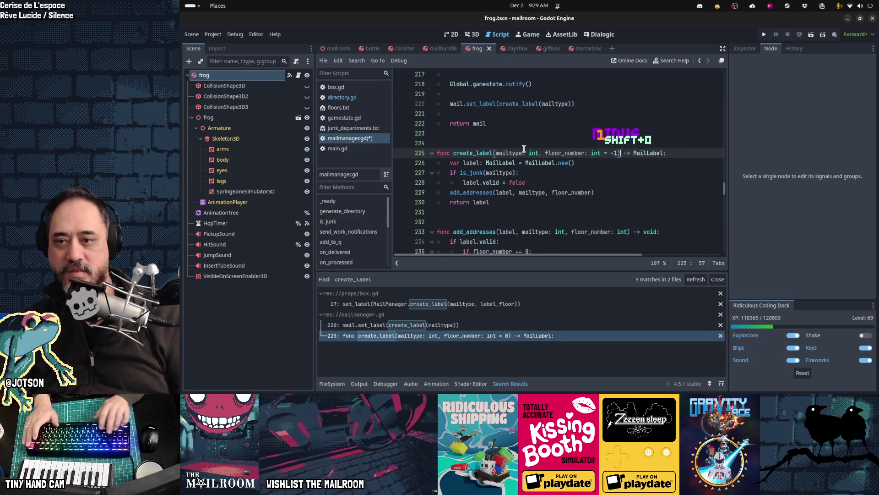
text())
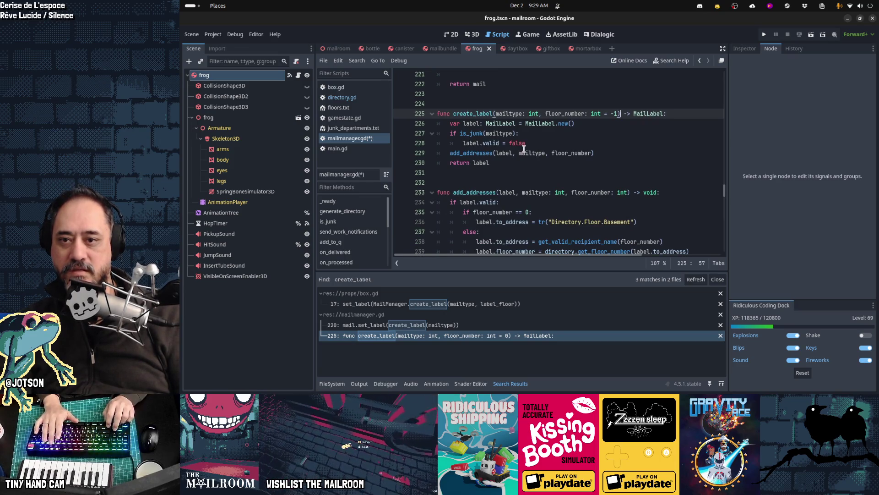
Read through add_addresses' floor_number parameter, basement check and else branch.
key(F3)
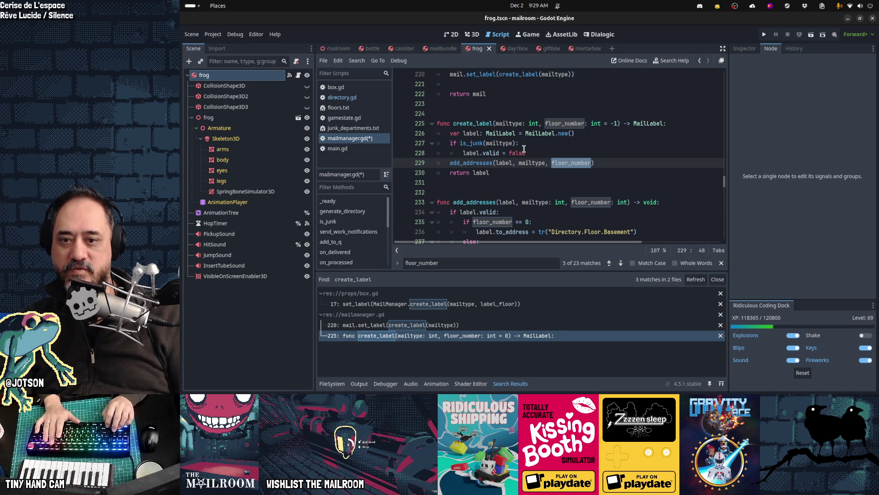
key(F3)
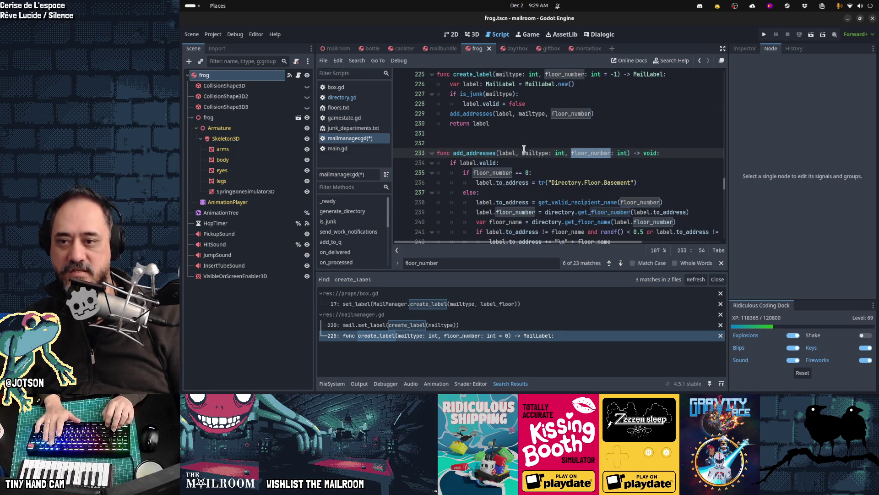
key(Escape)
key(Down)
key(Down)
key(shift+Home)
key(Down)
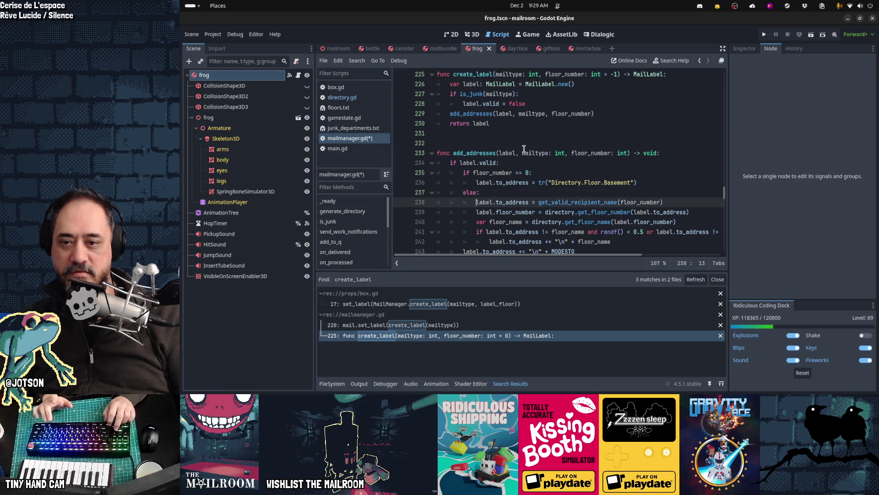
scroll(524, 149, down, 2)
key(Down)
key(Down)
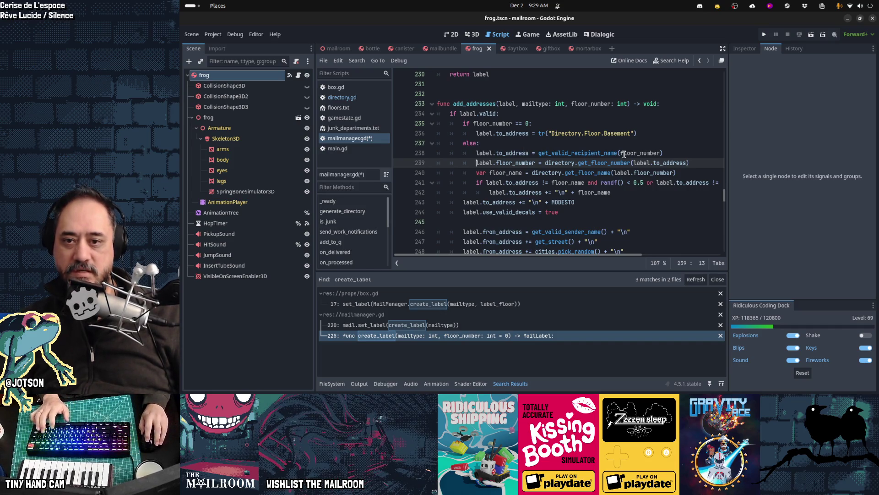
Step through the remaining floor_number matches on lines 239 to 277.
key(ctrl+f)
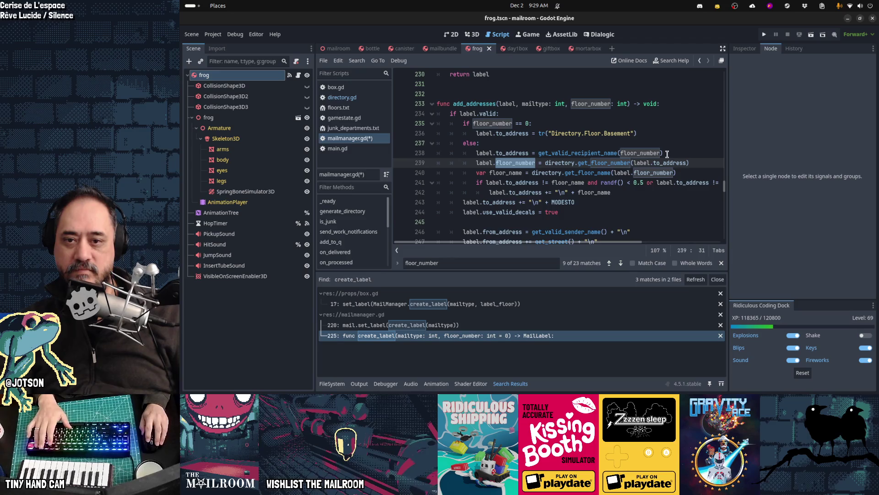
click(633, 141)
key(ctrl+z)
scroll(636, 140, down, 1)
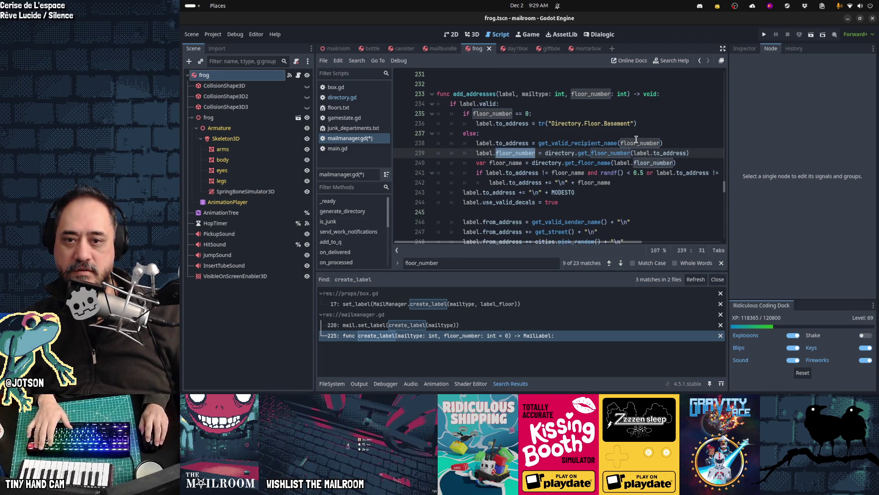
key(F3)
key(F3)
key(F3)
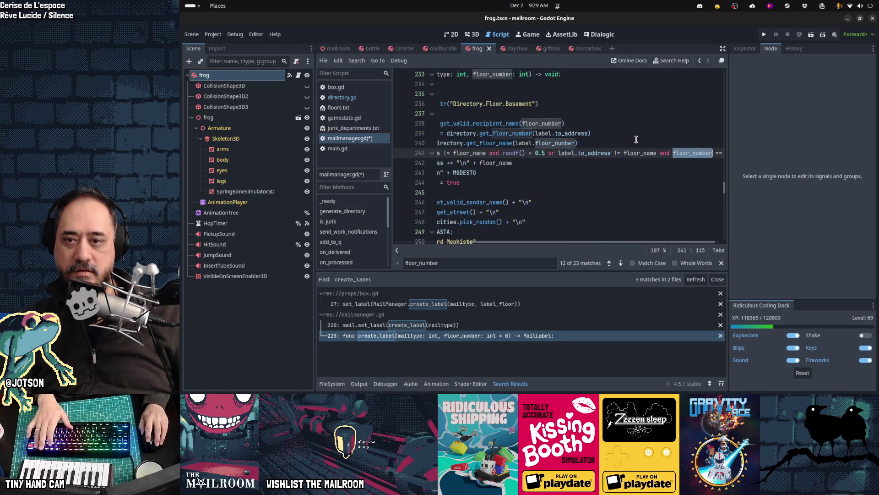
key(F3)
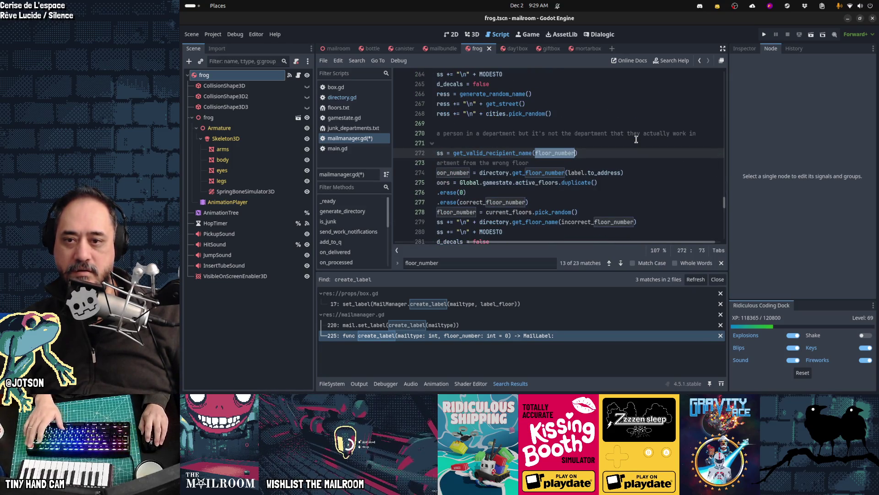
key(F3)
key(F3)
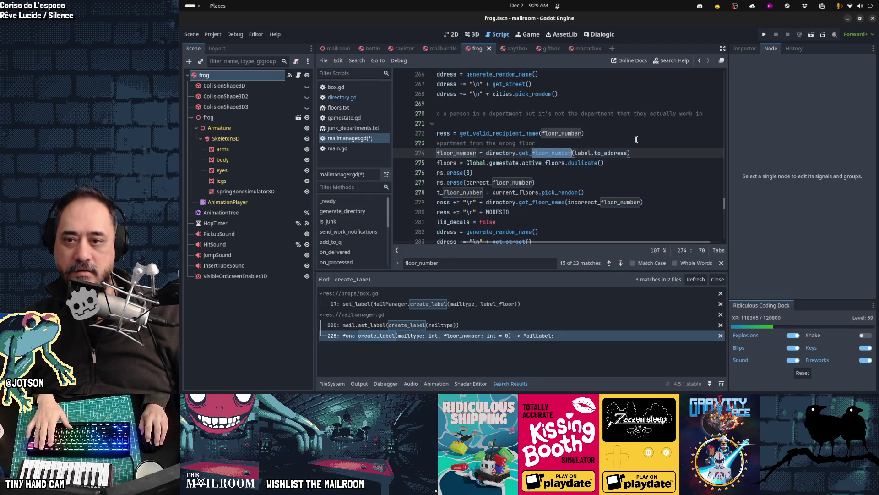
key(F3)
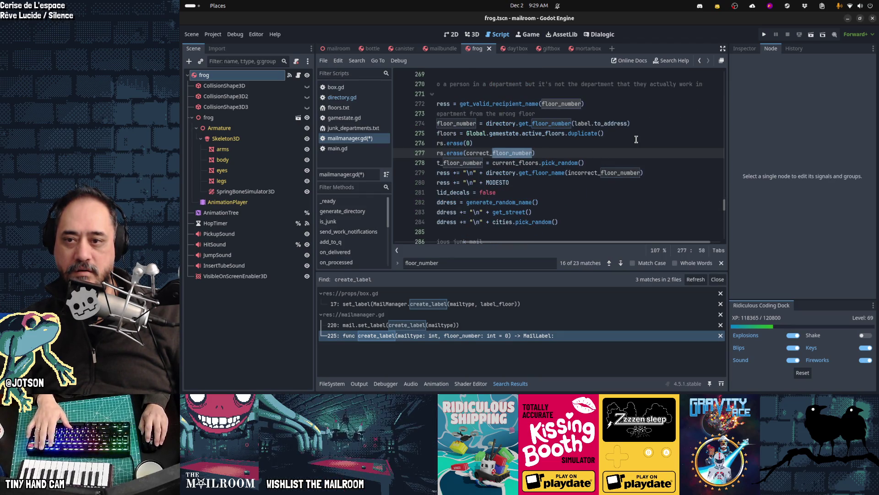
key(F3)
key(F3)
key(F3)
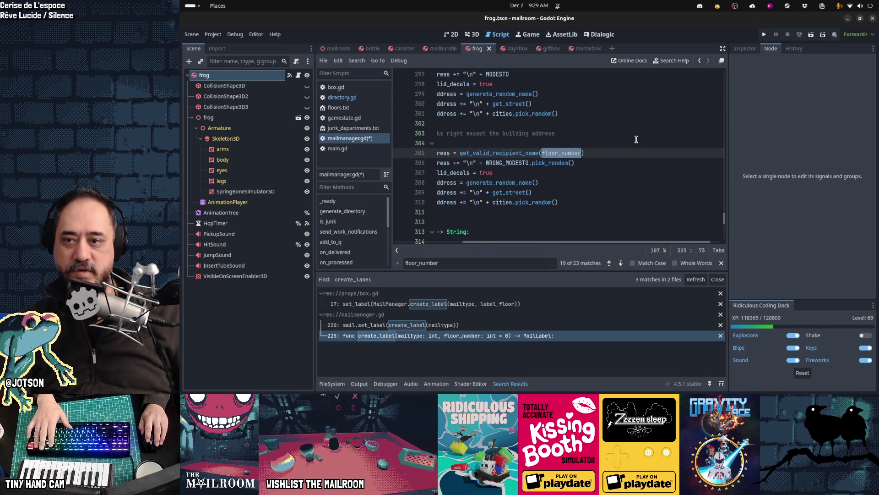
Go to get_valid_recipient_name's definition and its floor_number default on line 321.
key(F12)
key(Escape)
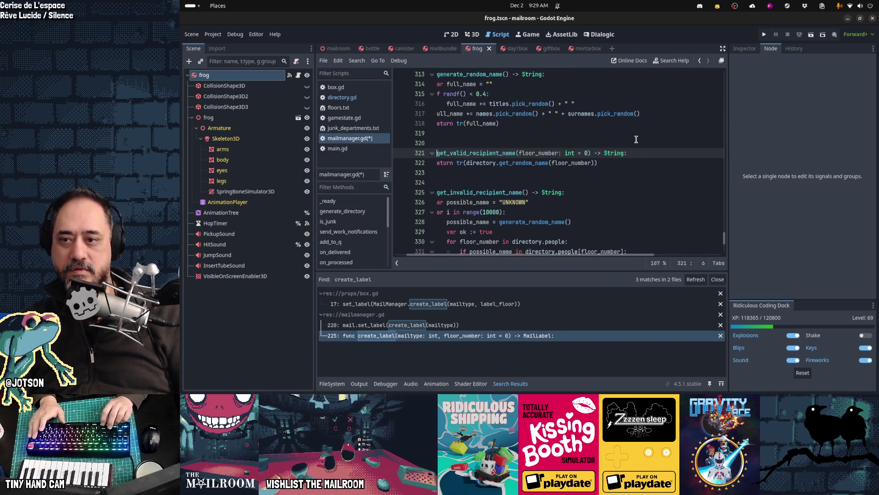
key(ctrl+Right)
key(ctrl+Right)
key(ctrl+Right)
key(BackSpace)
text(-1)
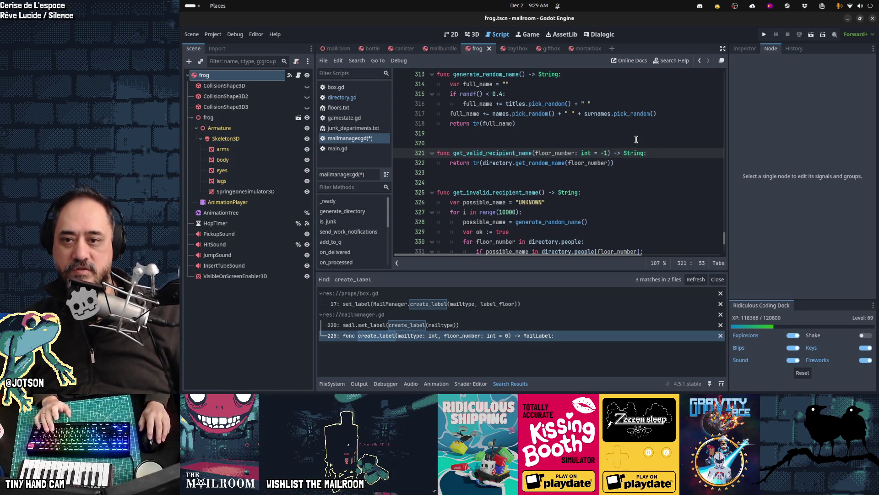
double_click(570, 168)
key(ctrl+f)
key(Return)
key(Return)
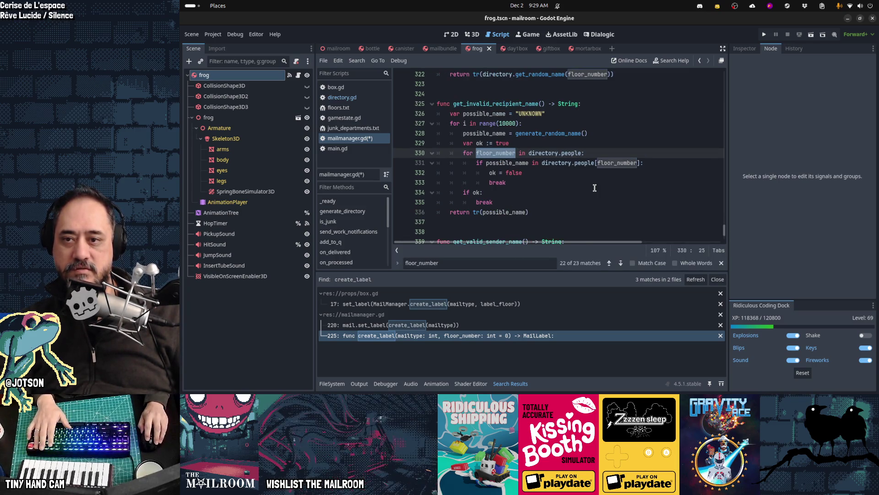
key(Return)
key(Return)
key(Return)
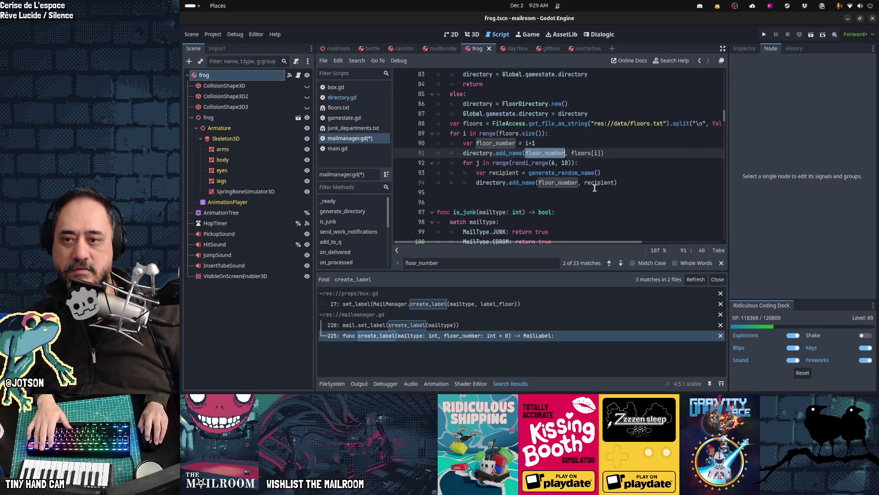
key(Return)
key(Return)
key(Return)
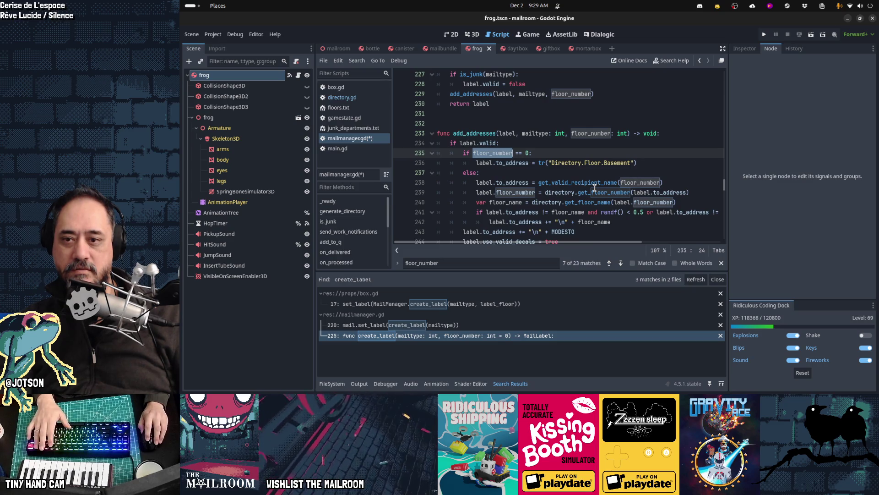
key(Return)
key(Return)
key(Return)
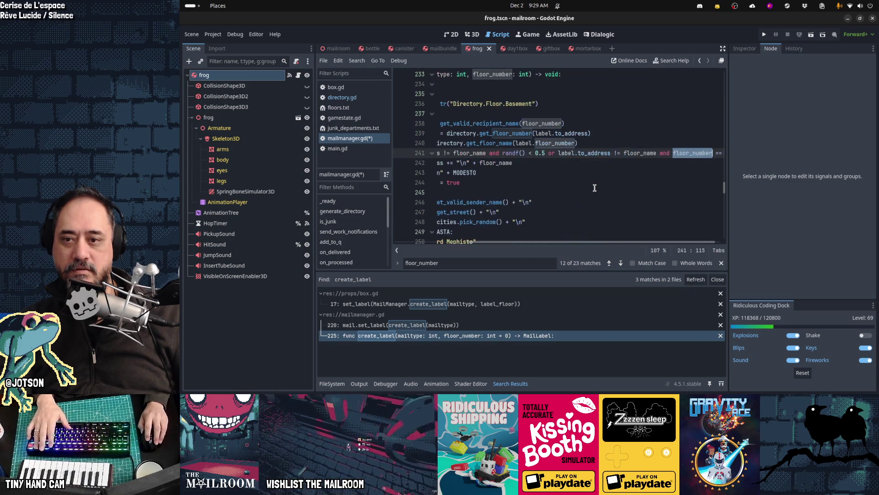
key(Return)
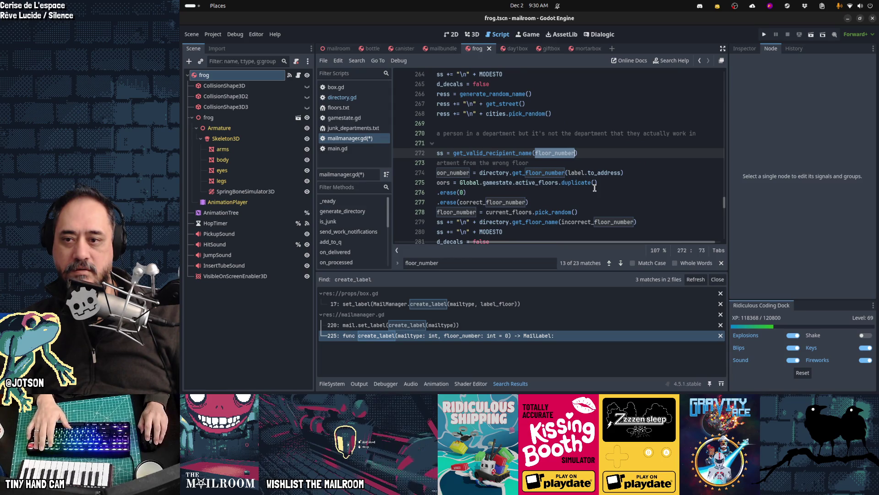
scroll(594, 187, left, 3)
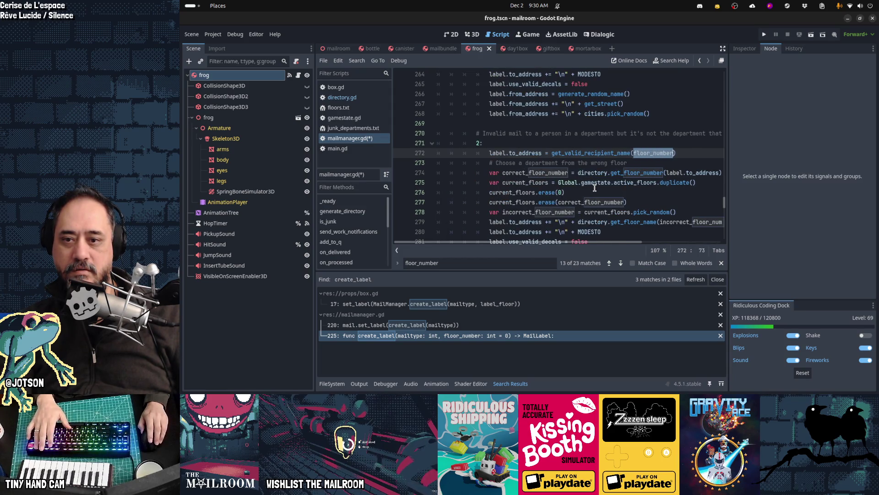
scroll(594, 187, down, 4)
key(Return)
key(Return)
key(Return)
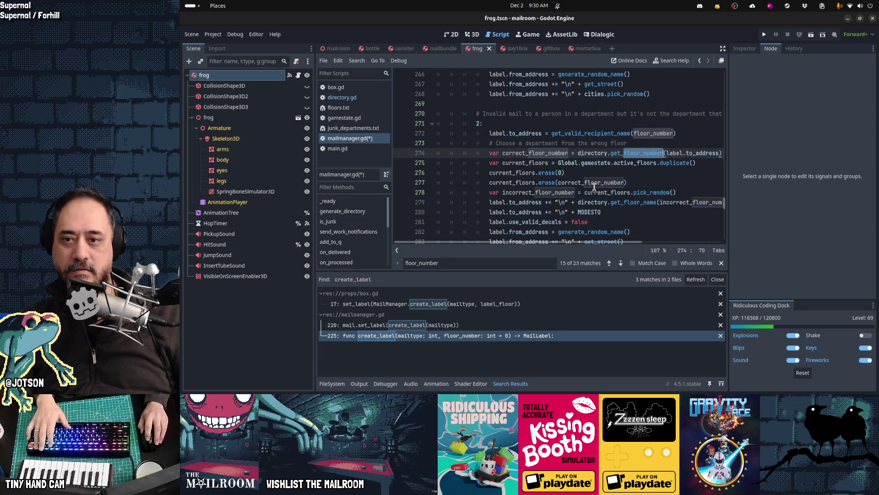
key(Return)
key(Return)
key(Return)
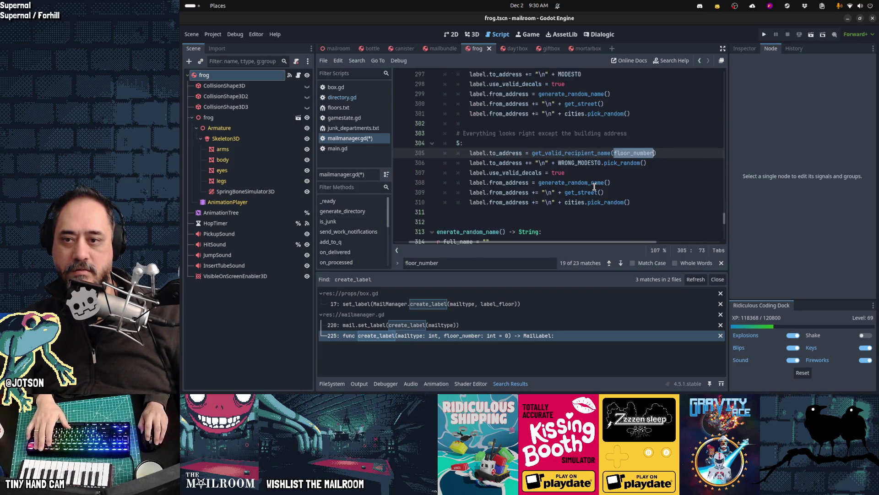
key(Return)
key(Return)
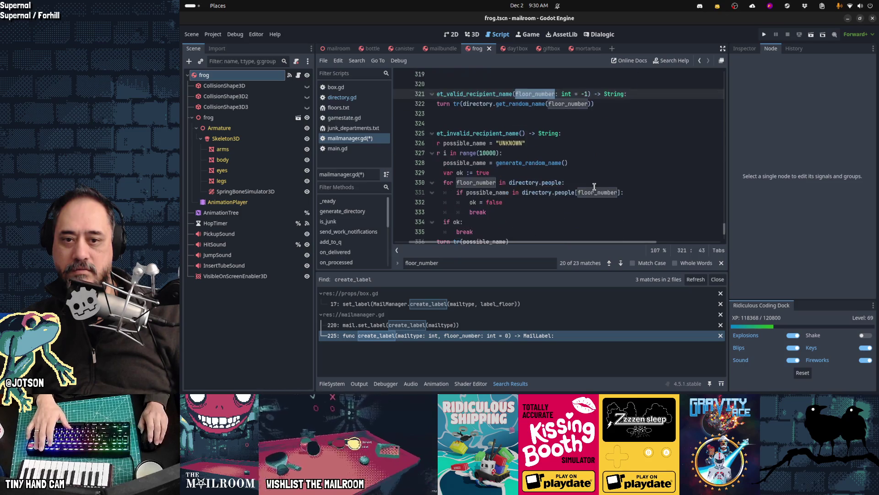
key(shift+Return)
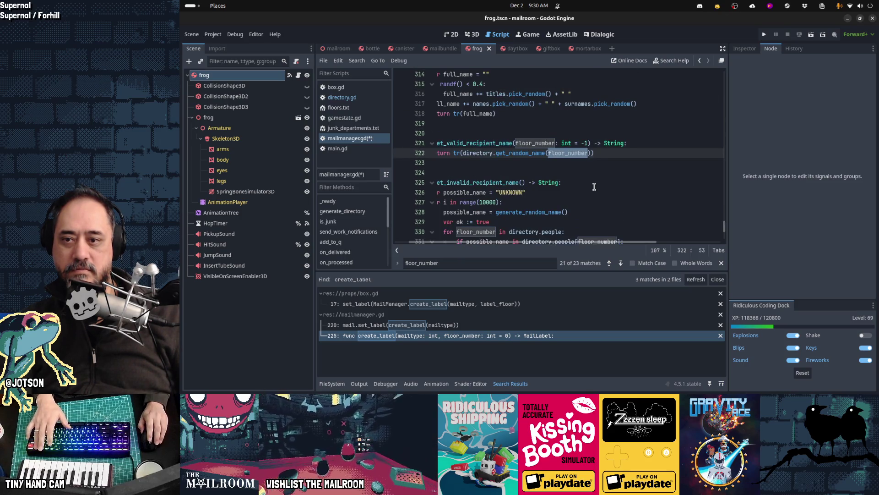
key(Return)
key(Return)
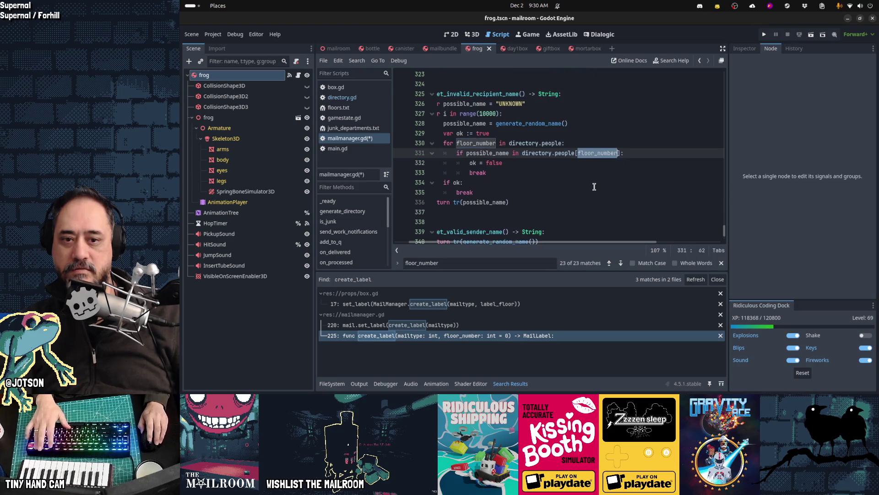
key(Return)
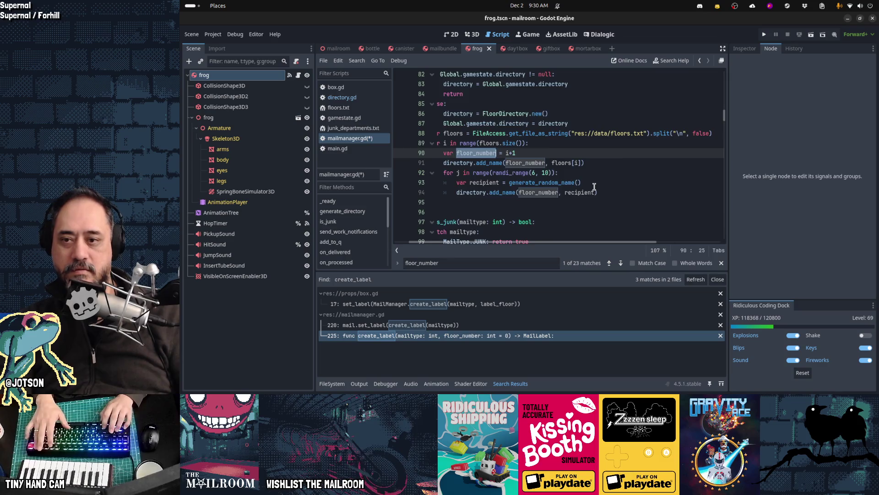
key(shift+Return)
key(Escape)
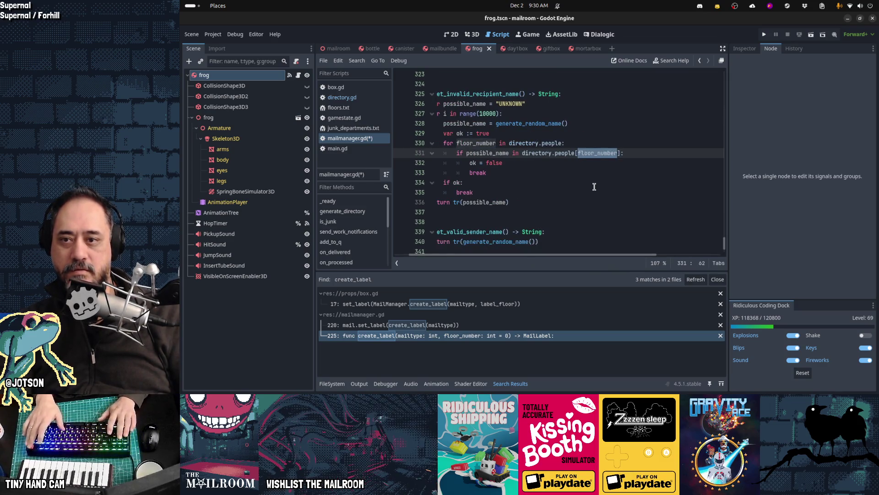
key(Home)
key(Up)
key(Up)
key(Down)
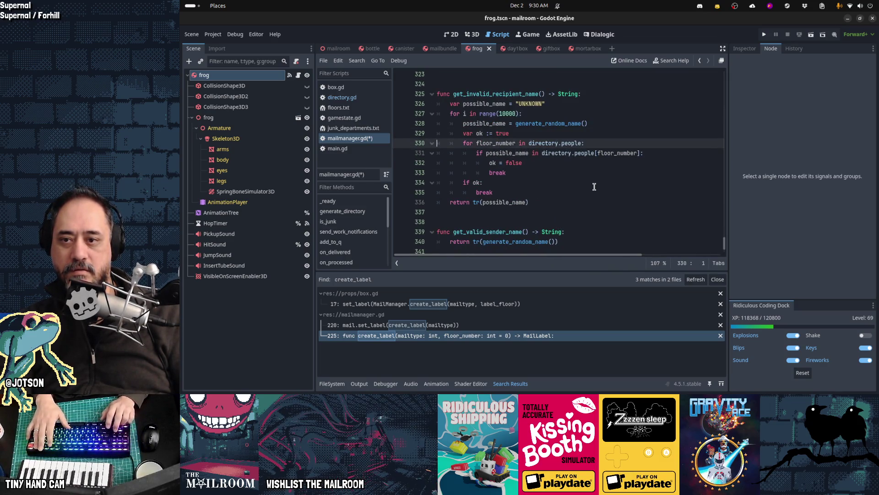
key(ctrl+f)
key(Return)
key(Return)
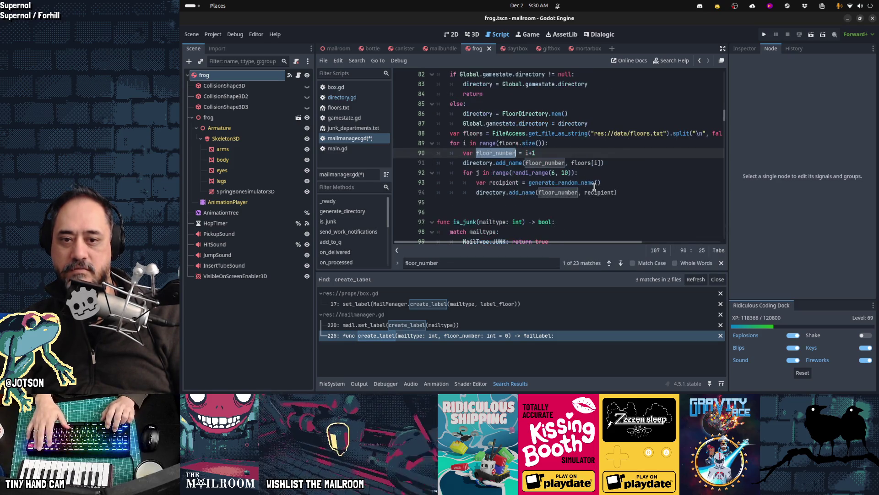
key(Escape)
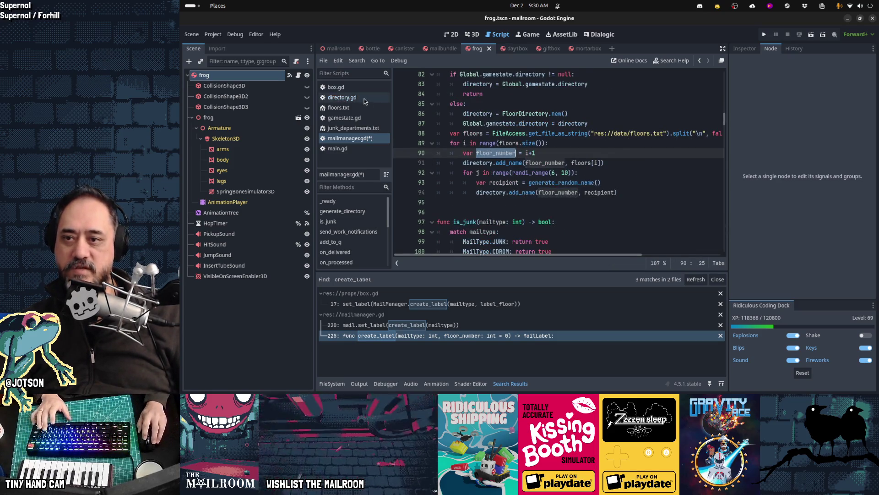
Search directory.gd for floor_number and look over add_name's append line.
click(341, 97)
key(ctrl+f)
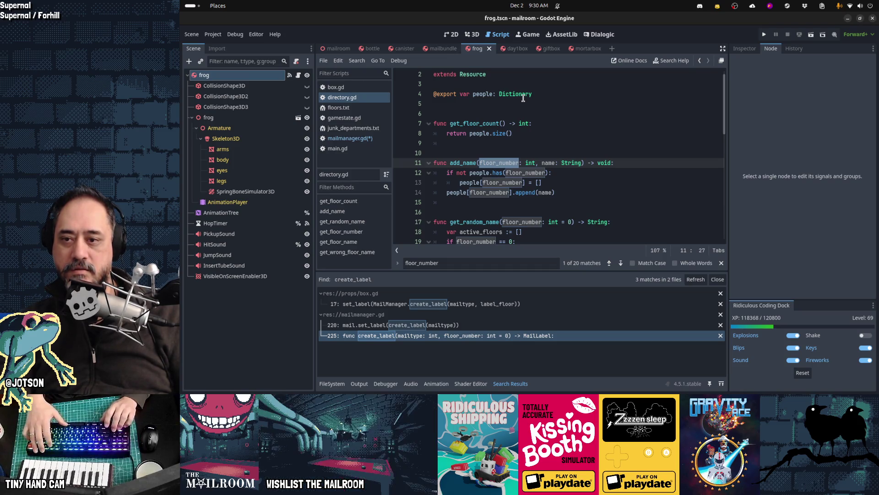
key(Down)
key(Up)
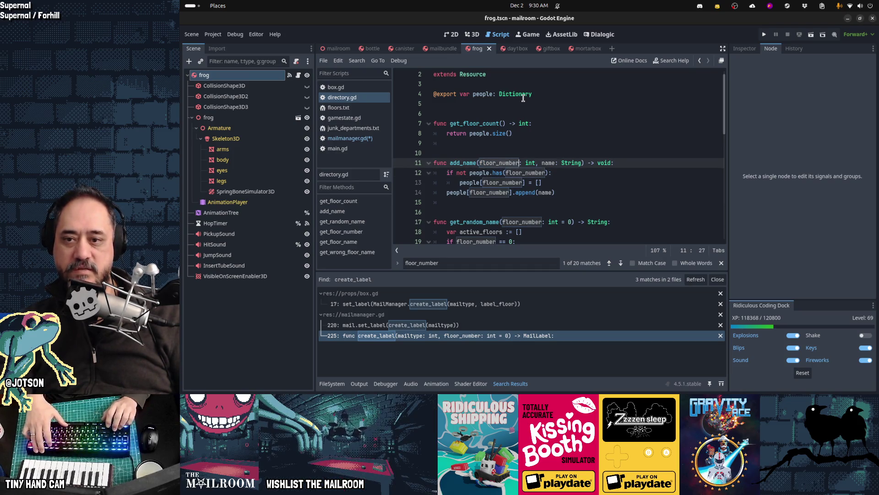
key(Down)
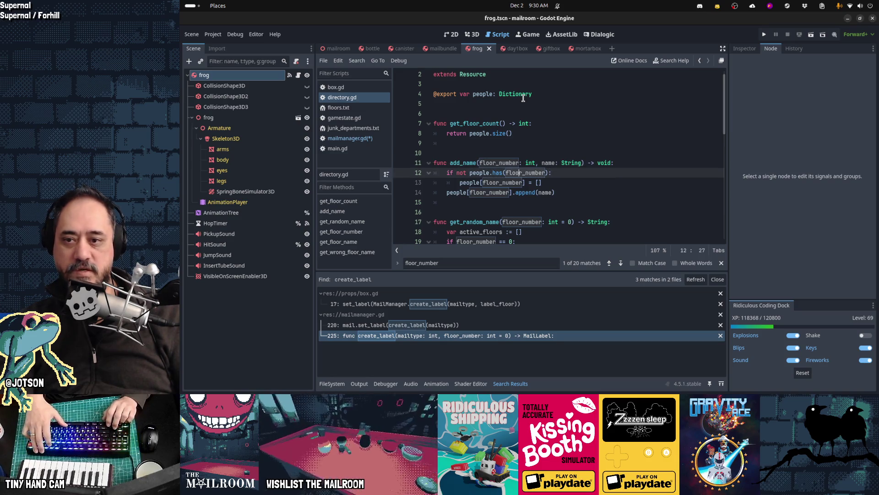
key(Down)
key(Down)
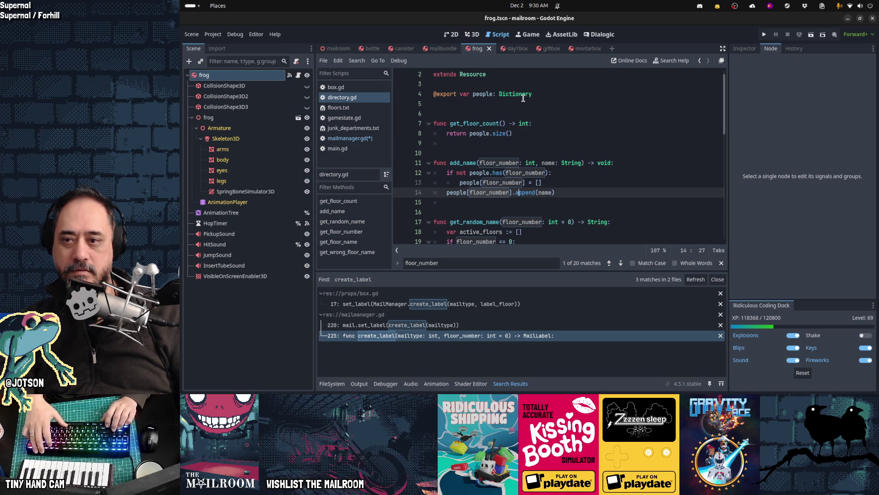
Set get_random_name's floor_number default to -1 and the floor check value to -1.
key(F3)
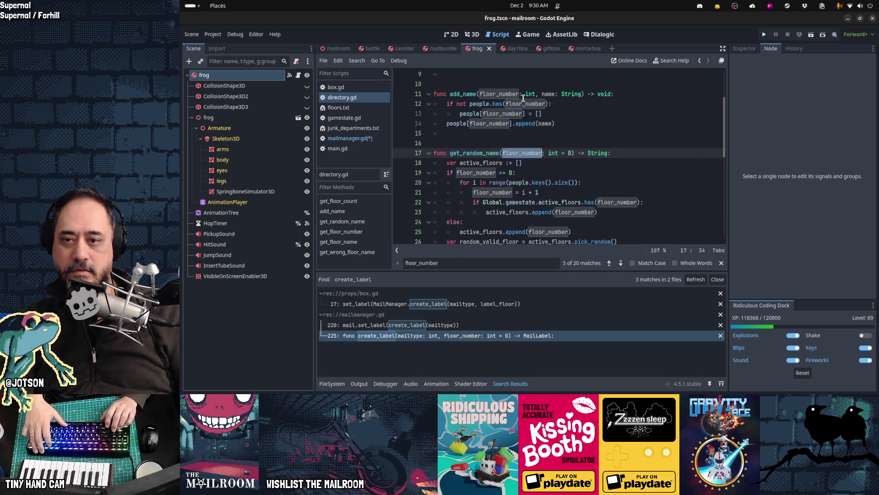
key(Right)
key(Right)
key(Right)
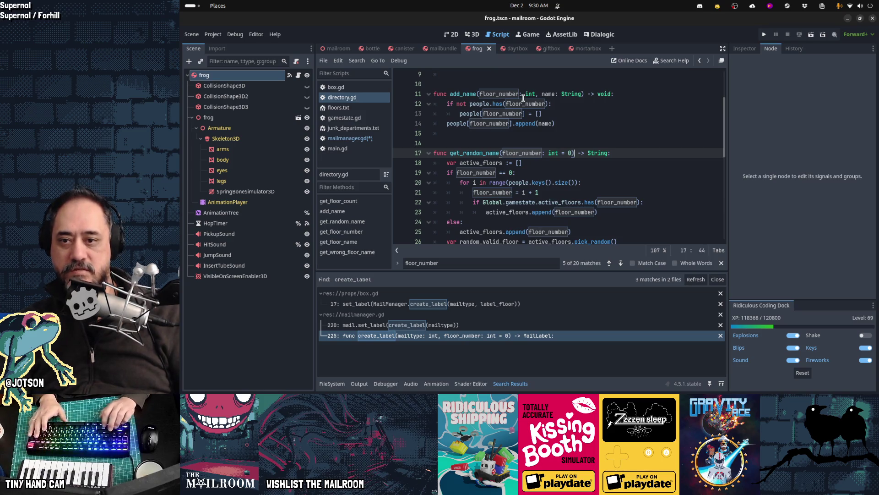
key(BackSpace)
key(BackSpace)
text(-1))
key(Escape)
key(Down)
key(Down)
key(Left)
key(BackSpace)
text(-1)
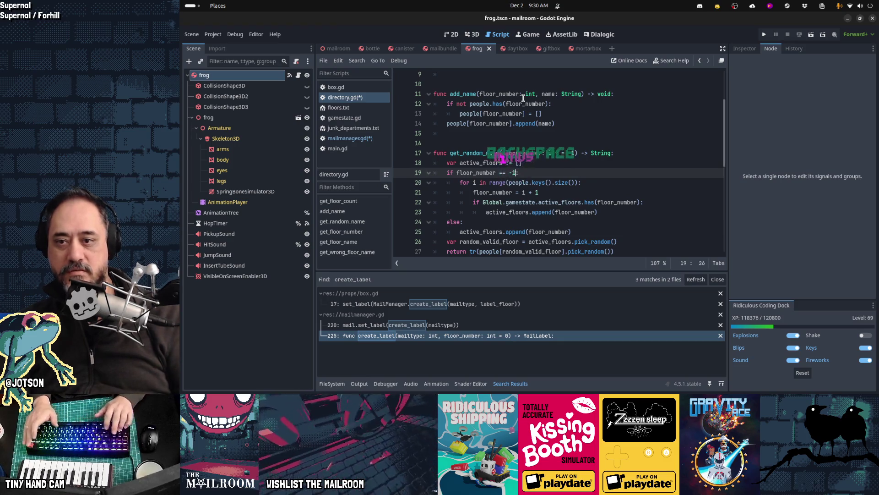
Change the floor check from == -1 to <= 0 in get_random_name.
key(Down)
key(Down)
key(Down)
key(Home)
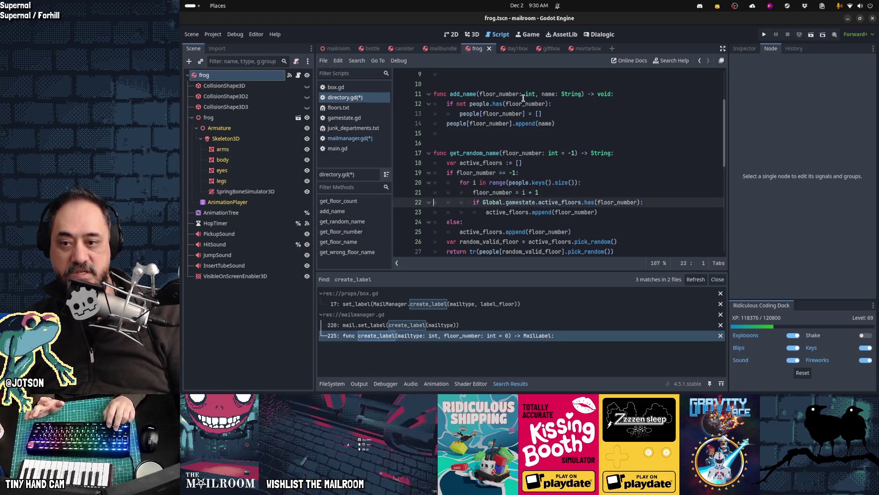
key(Down)
key(Down)
key(Down)
key(End)
key(shift+Home)
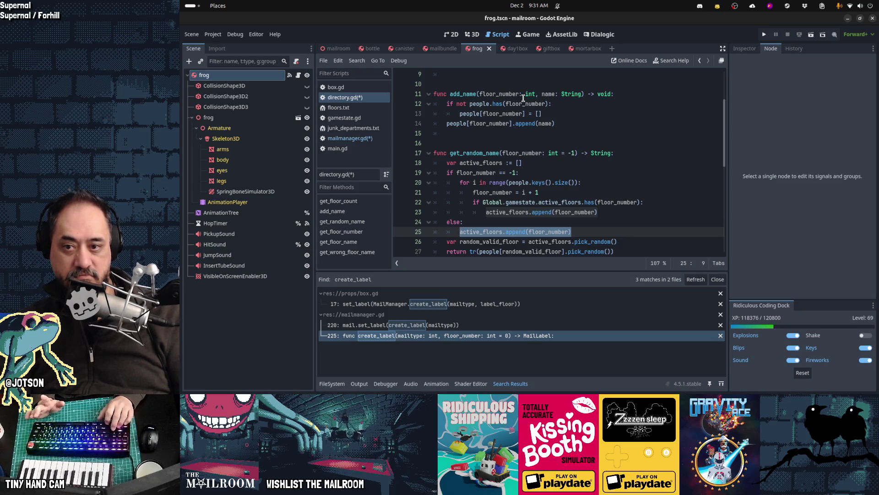
key(Up)
key(Up)
key(Up)
key(End)
key(Left)
key(shift+Left)
key(shift+Left)
key(shift+Left)
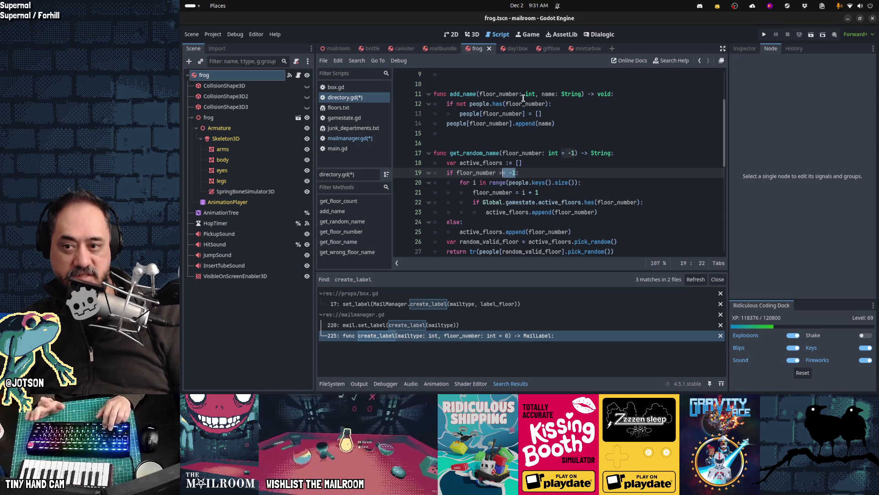
text(<= 0)
Review the if floor_number <= 0 loop on lines 19–23 and the else-branch append.
key(Home)
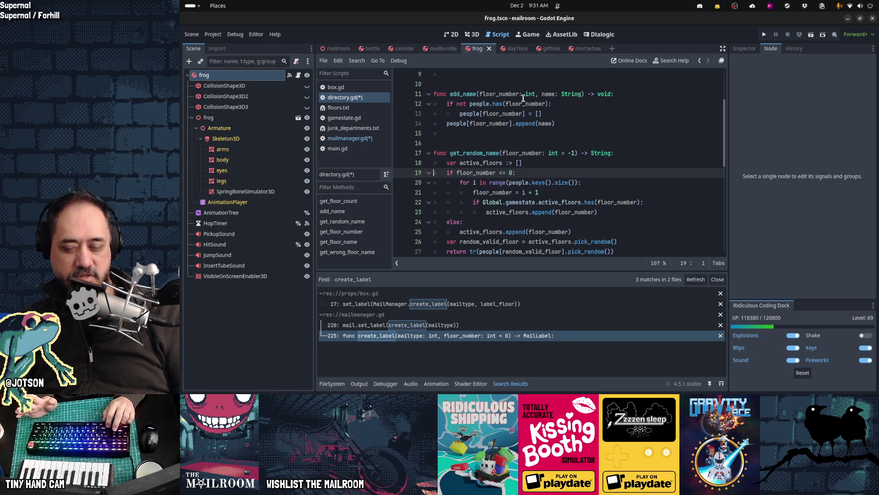
key(shift+Down)
key(shift+Down)
key(shift+Down)
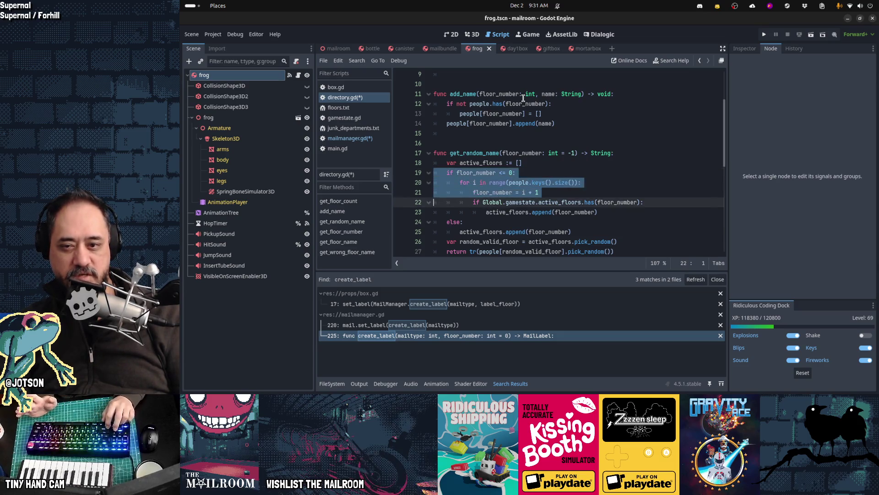
key(Down)
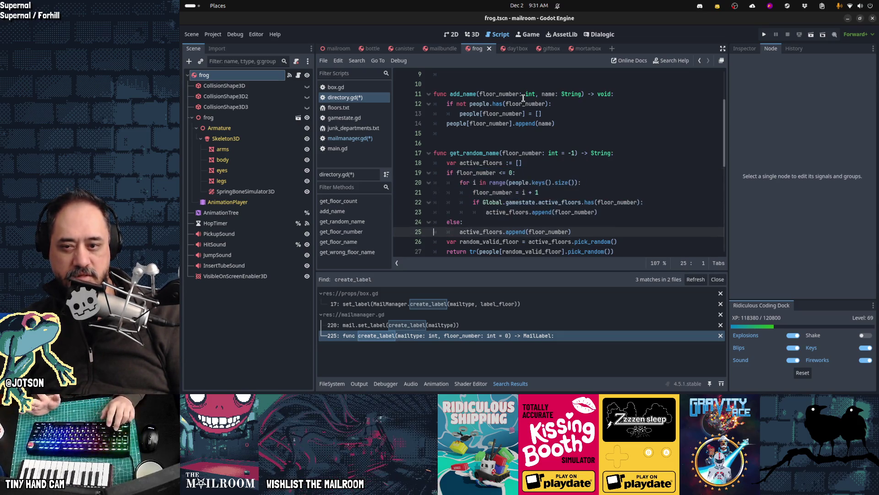
key(shift+Home)
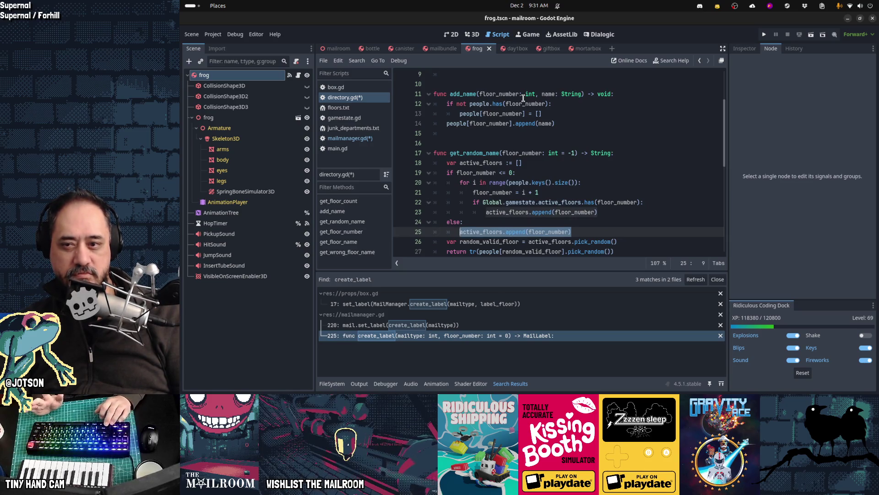
scroll(523, 98, down, 1)
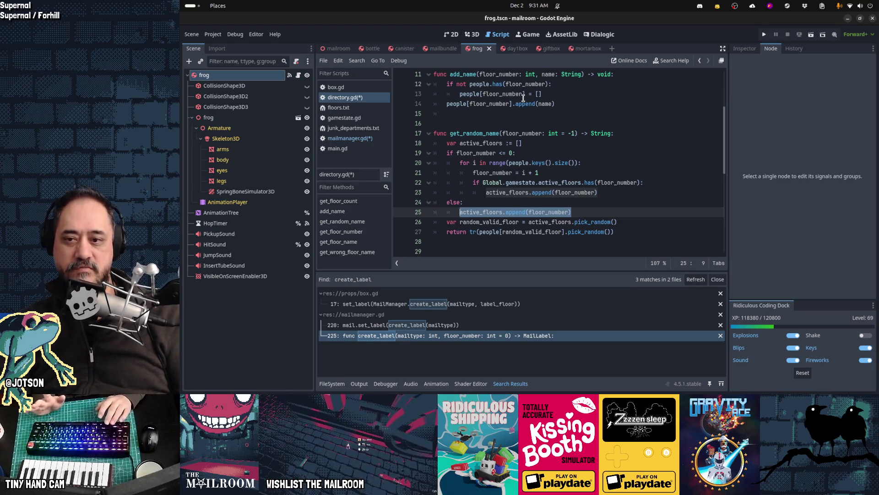
key(Up)
key(Up)
key(Up)
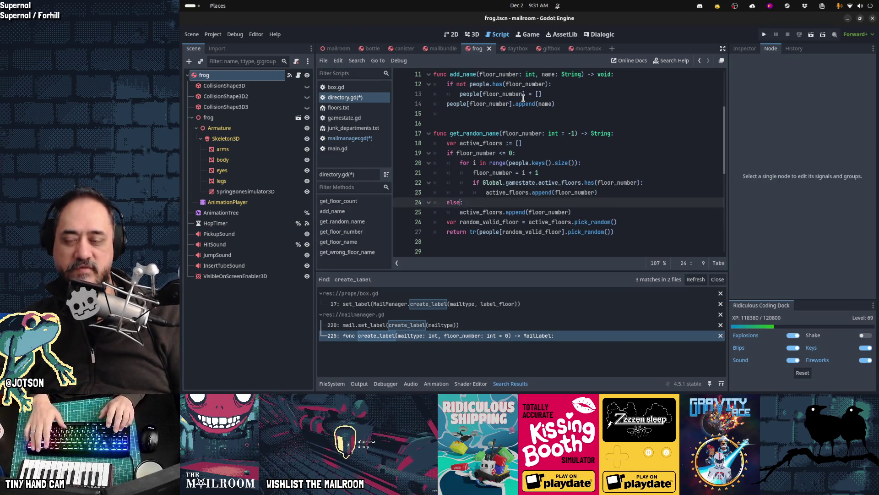
key(shift+Down)
key(shift+Down)
key(shift+Down)
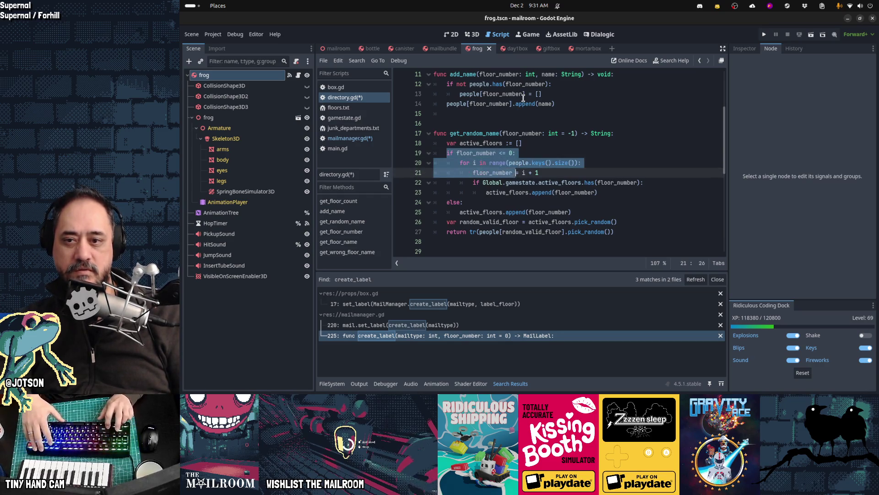
key(shift+End)
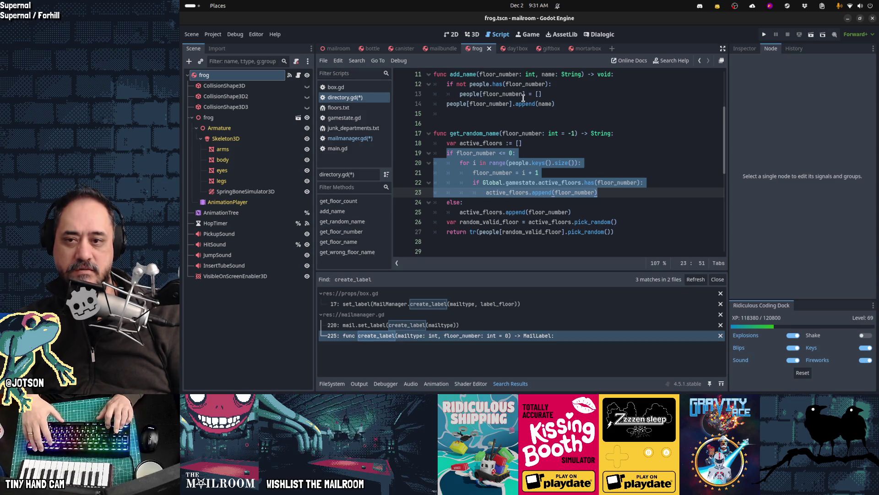
key(Down)
key(Down)
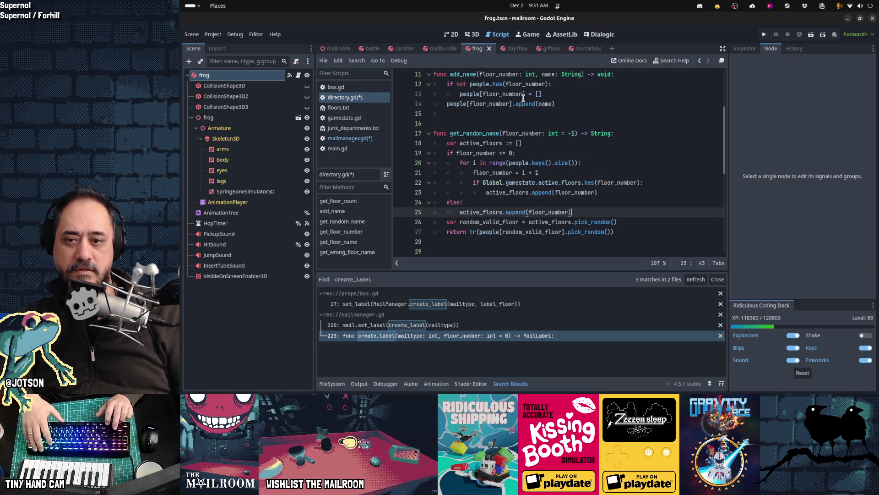
key(ctrl+f)
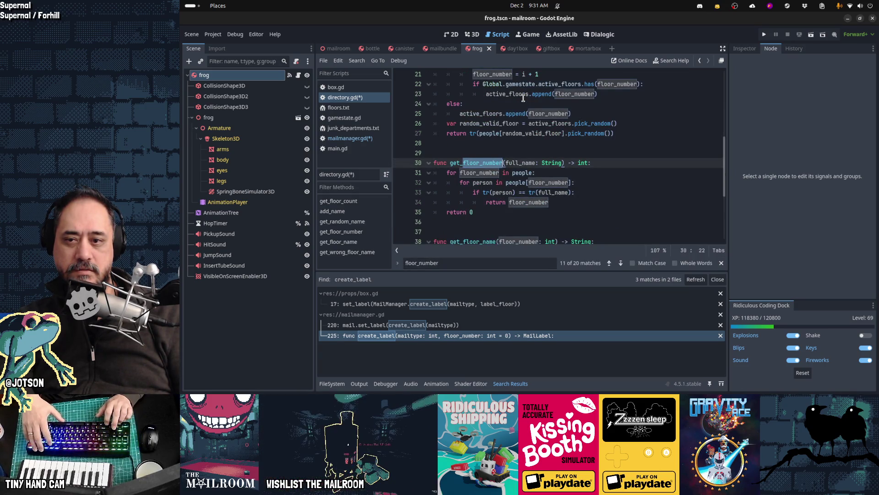
Cycle through every floor_number match in directory.gd, then save the edited scripts.
key(Return)
key(Return)
key(Return)
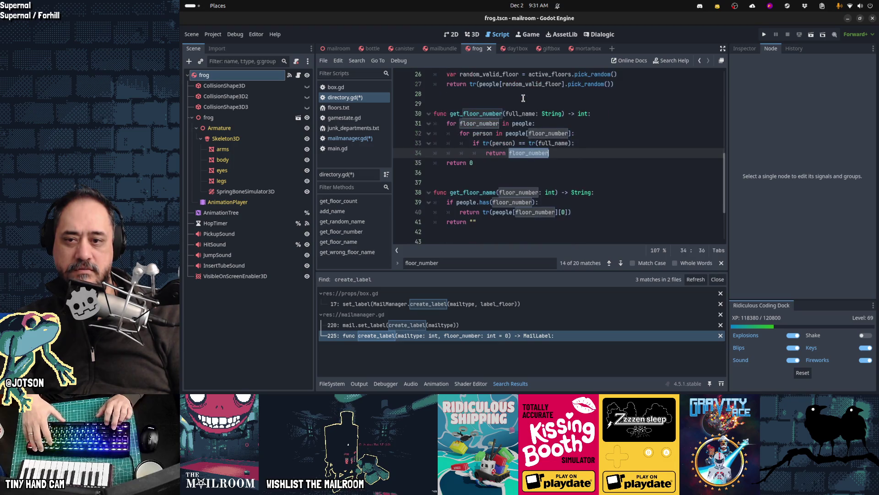
key(Return)
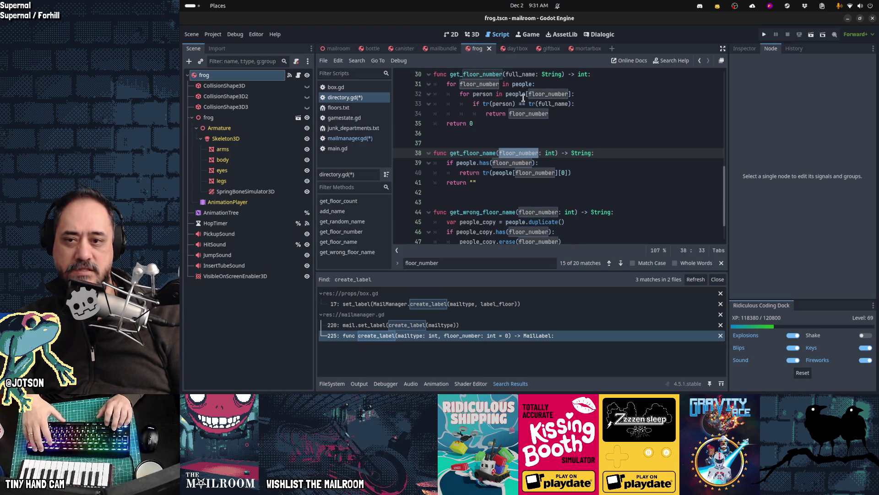
key(Return)
key(Return)
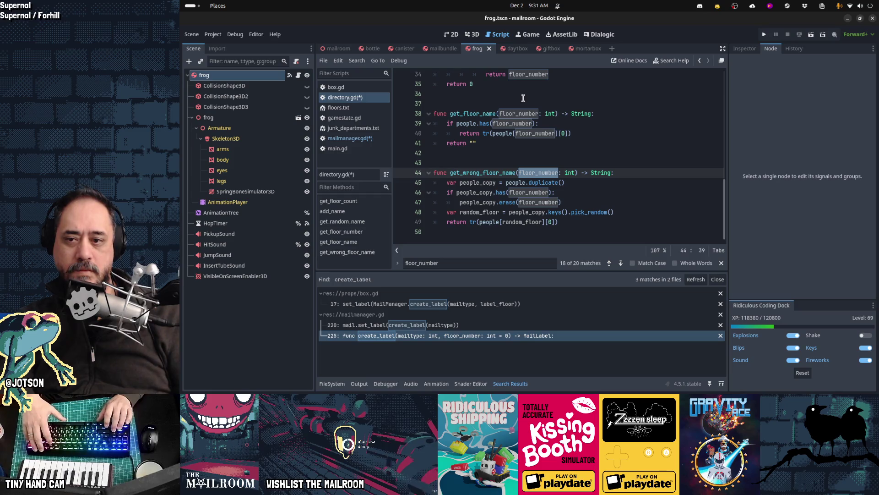
key(Return)
key(Return)
key(Return)
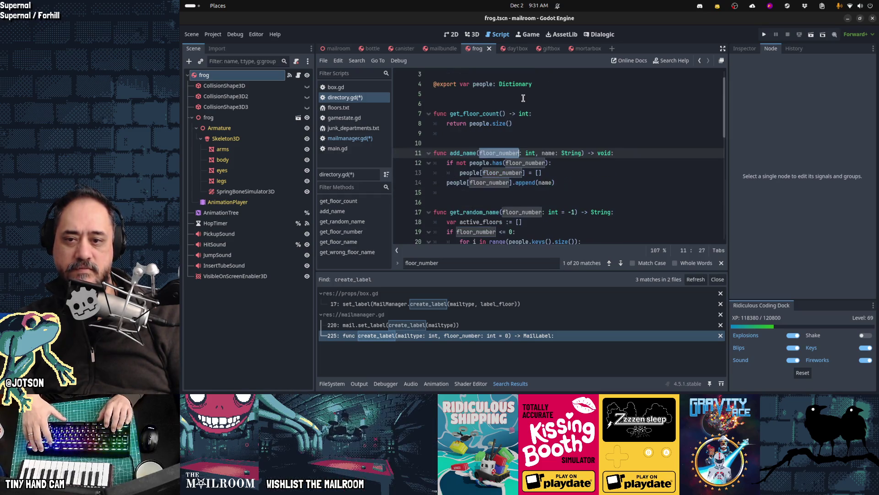
key(Escape)
key(ctrl+s)
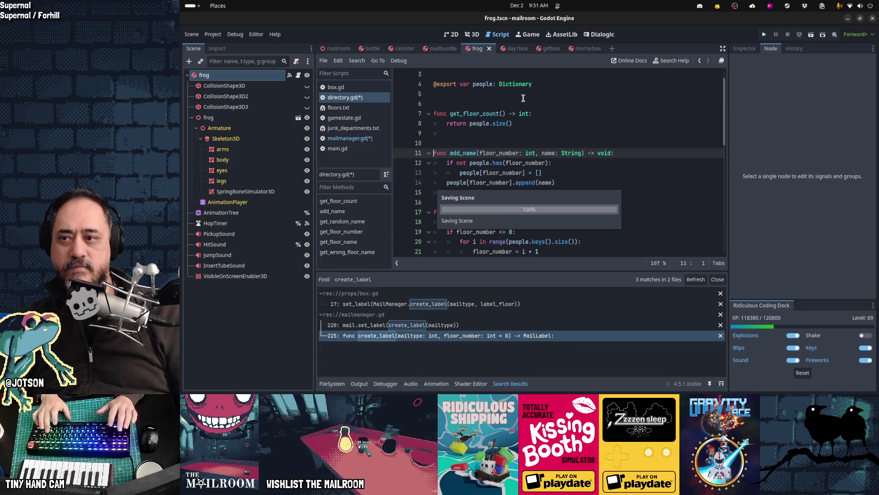
In GitHub Desktop, review the diffs for directory.gd, mailmanager.gd and frog.tscn.
mouse_move(596, 387)
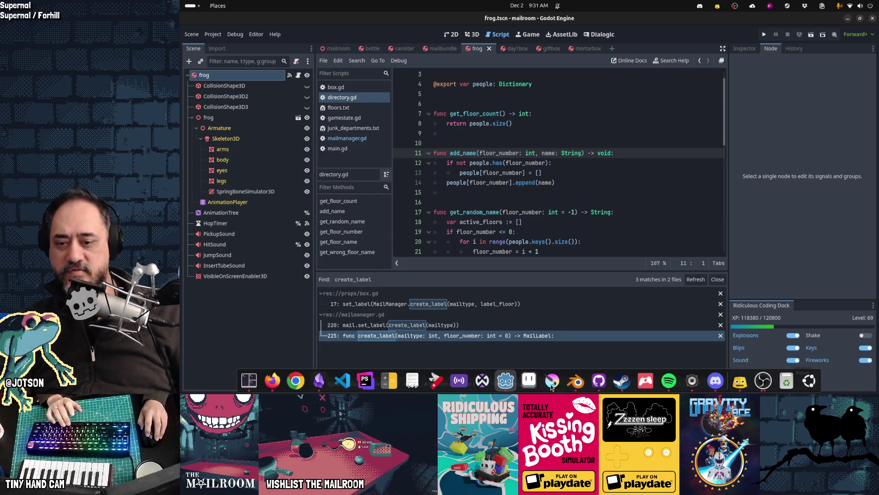
click(597, 387)
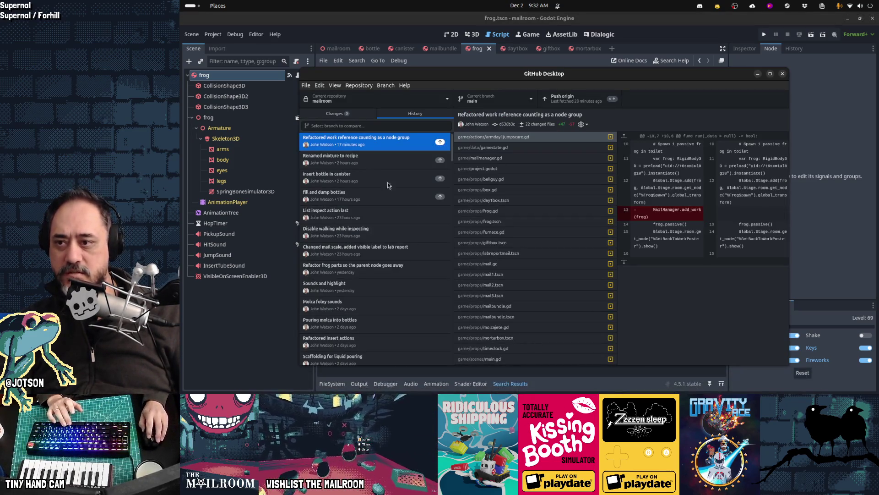
click(329, 115)
click(353, 137)
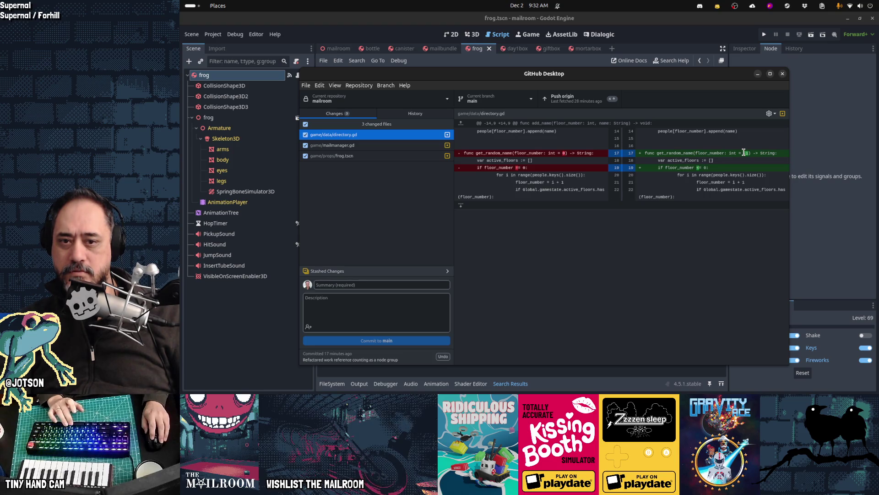
click(397, 148)
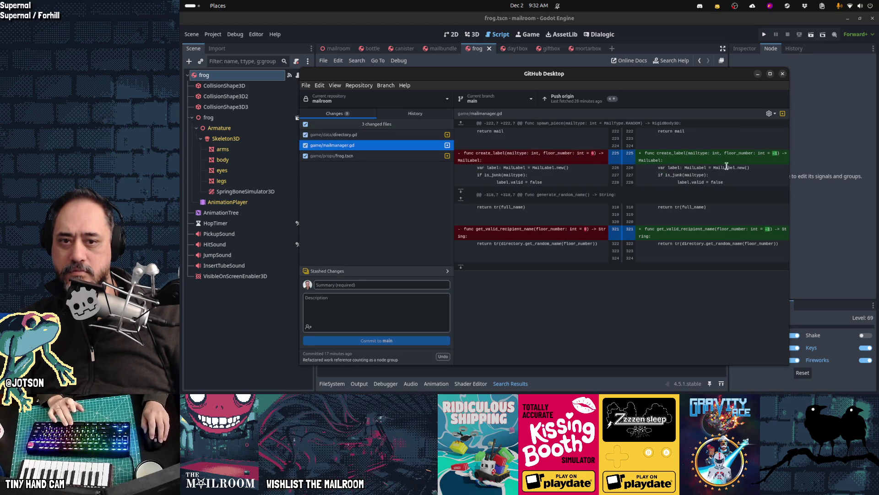
click(378, 158)
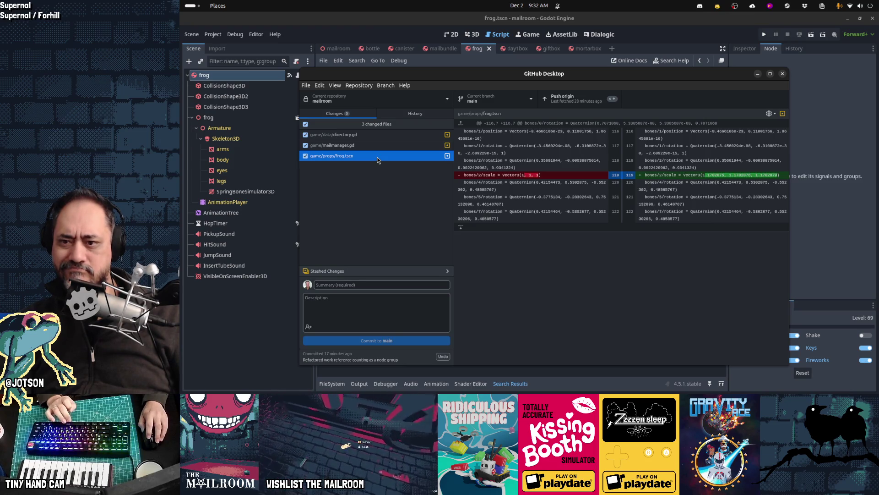
Discard the frog.tscn changes and return to Godot.
right_click(378, 159)
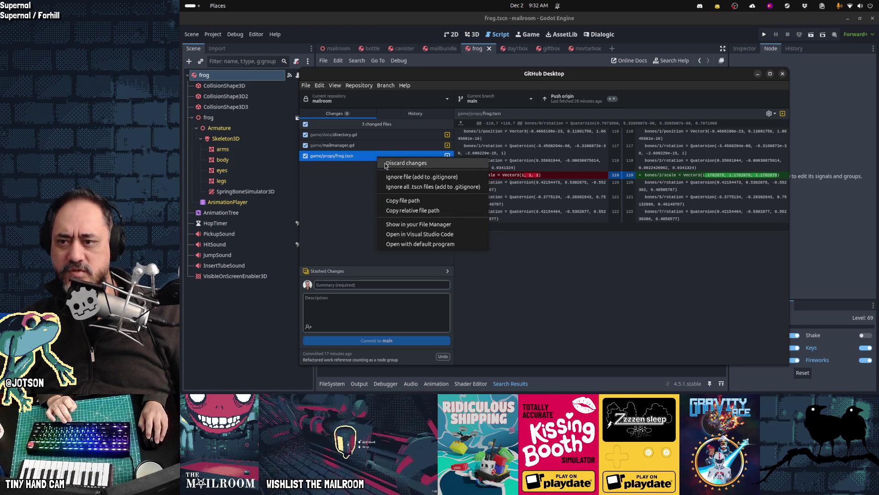
click(394, 162)
click(672, 43)
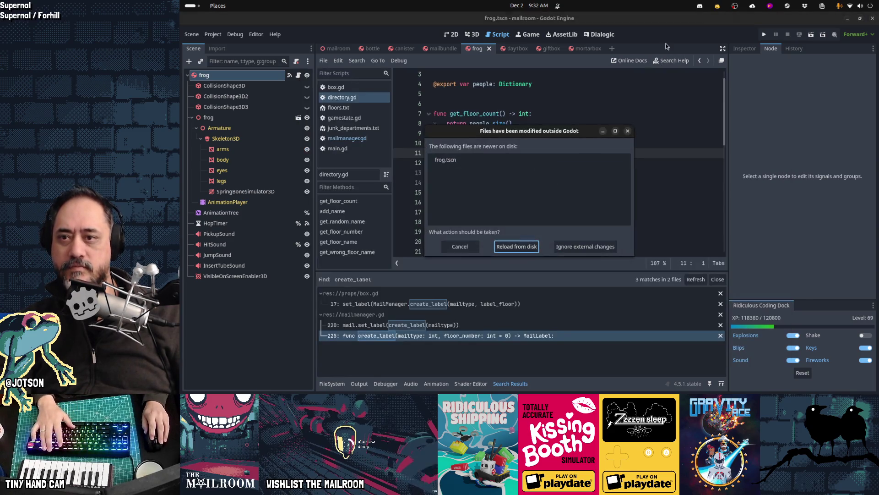
Reload frog.tscn from disk, close the frog, canister and bottle tabs, and run the game.
click(521, 247)
middle_click(477, 50)
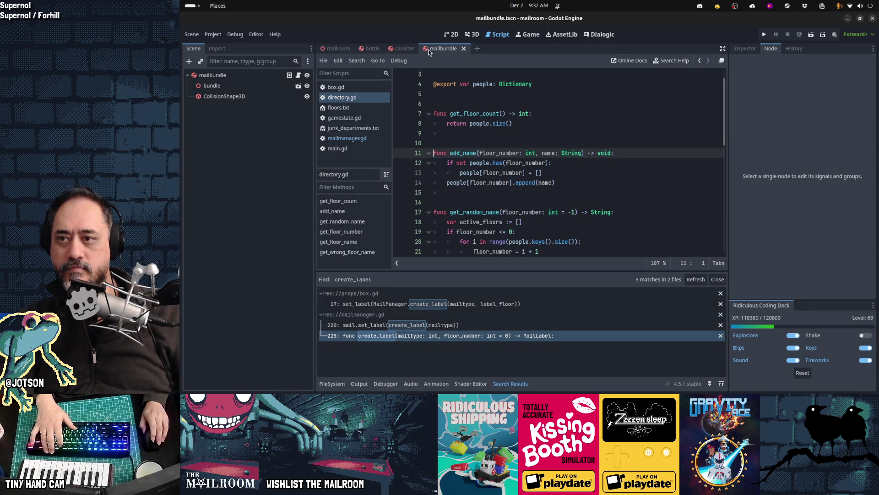
middle_click(405, 50)
middle_click(371, 50)
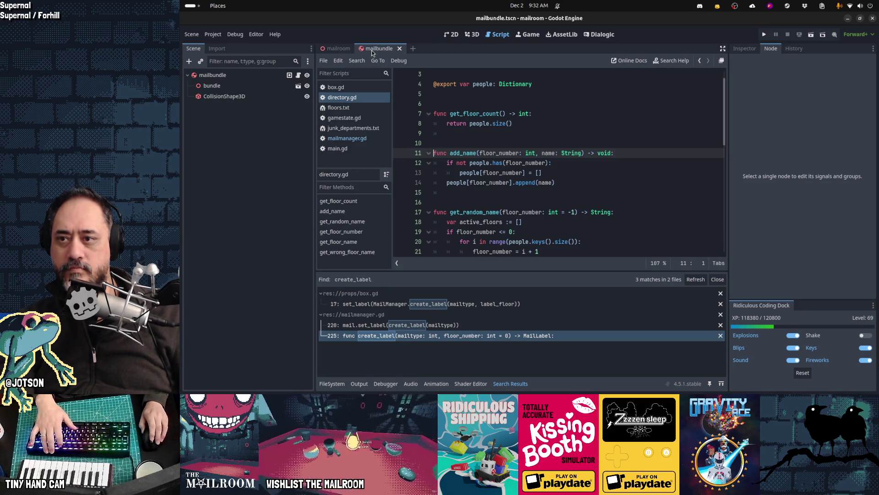
click(480, 100)
key(F5)
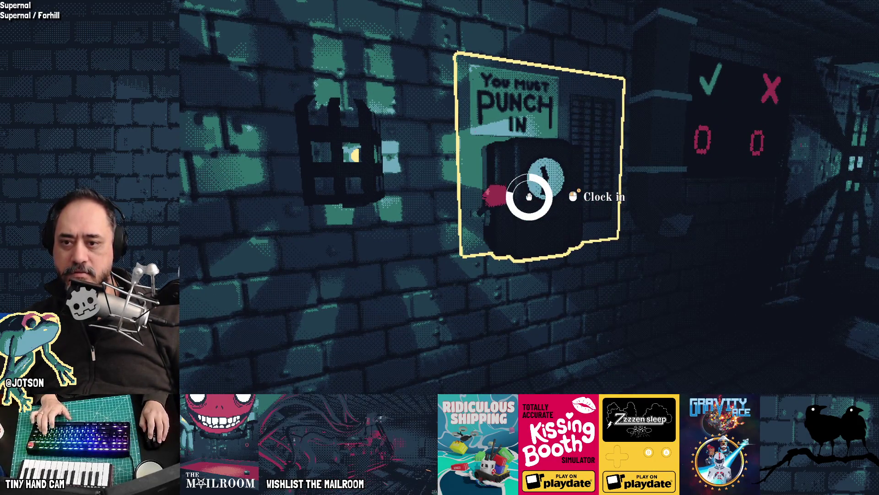
Clock in, go through the door and repair the broken gauge on the pipework.
click(529, 196)
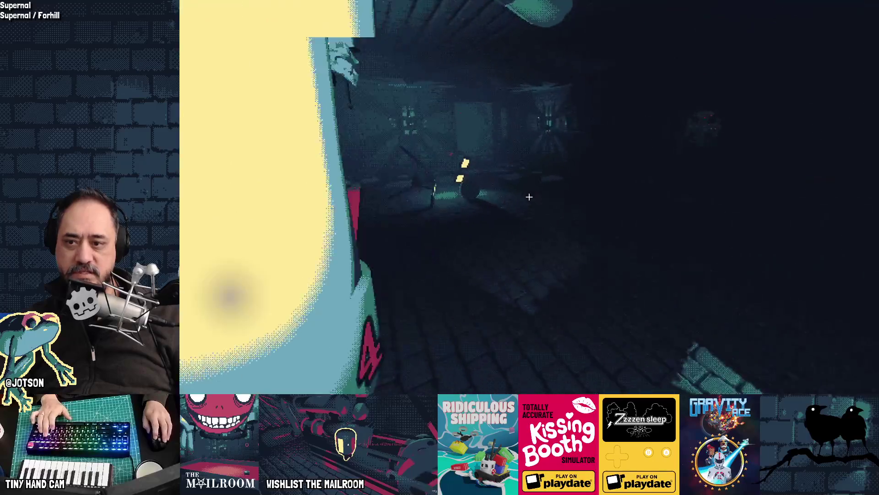
key(w)
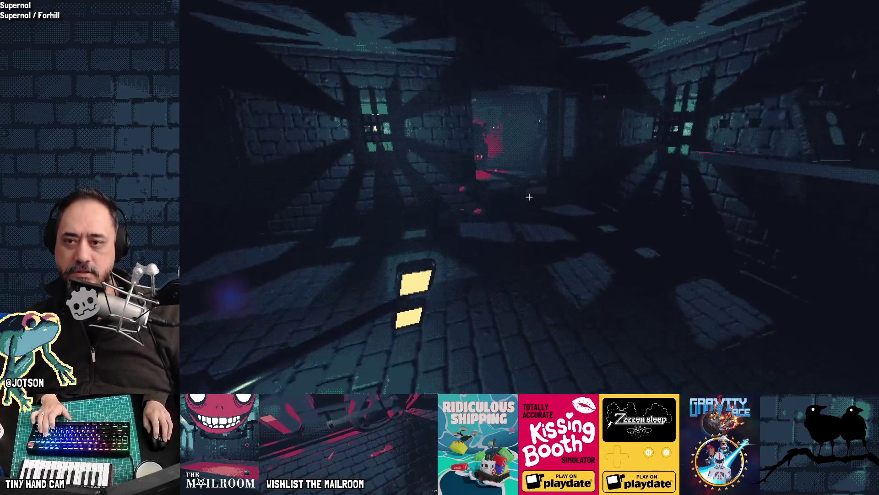
key(w)
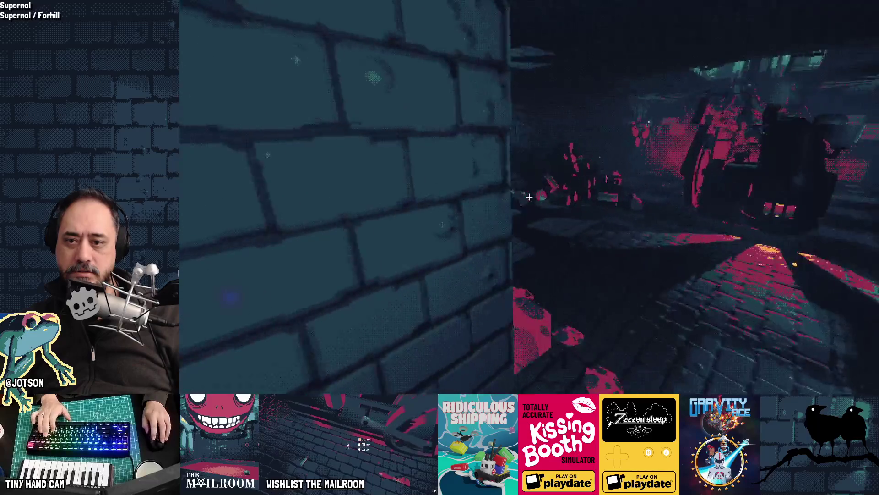
click(528, 197)
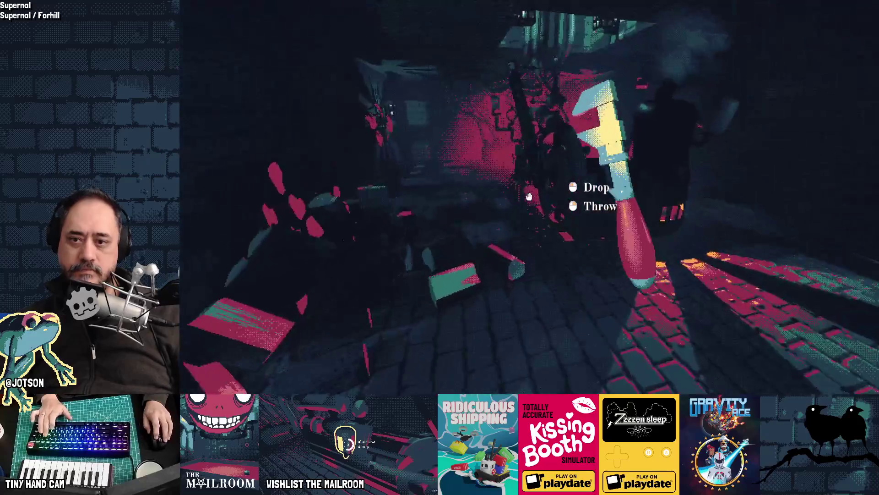
key(w)
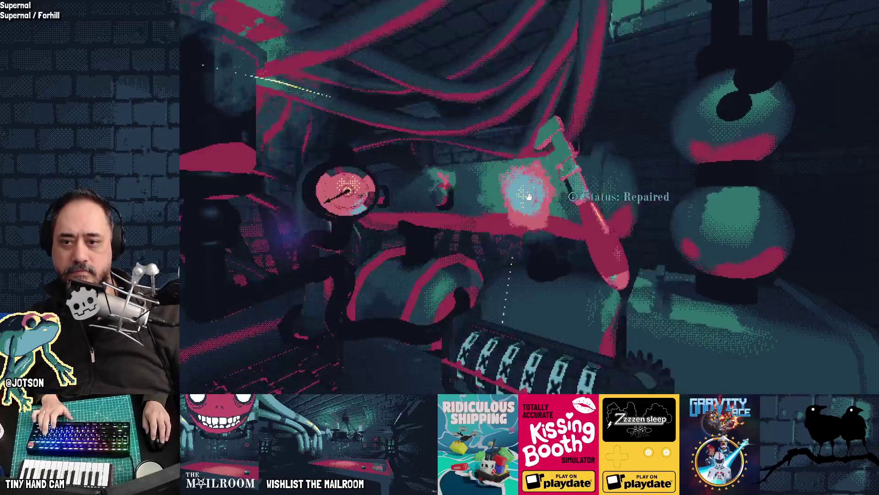
click(529, 196)
click(528, 196)
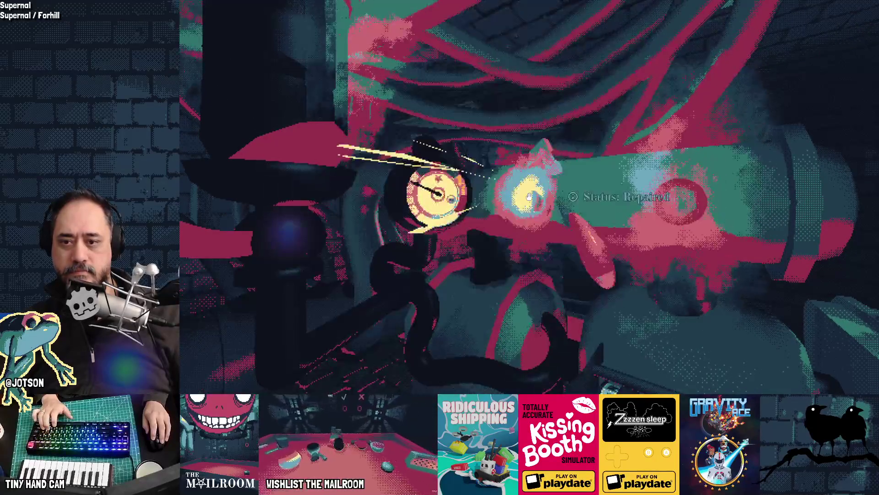
Walk past the compressor lever and back down the brick corridor to the red sorting table.
key(w)
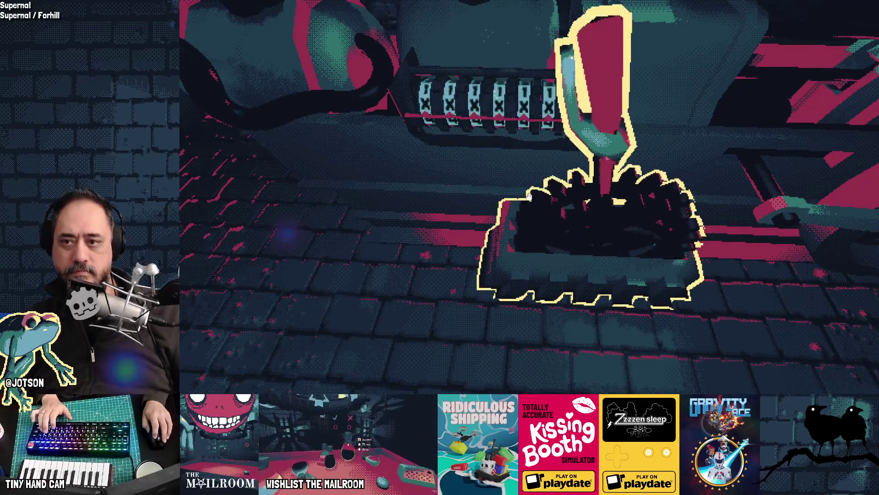
key(s)
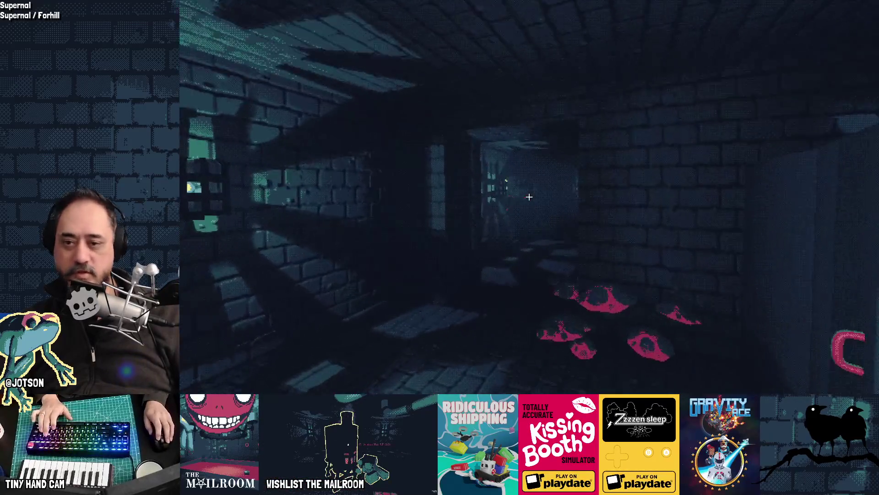
key(w)
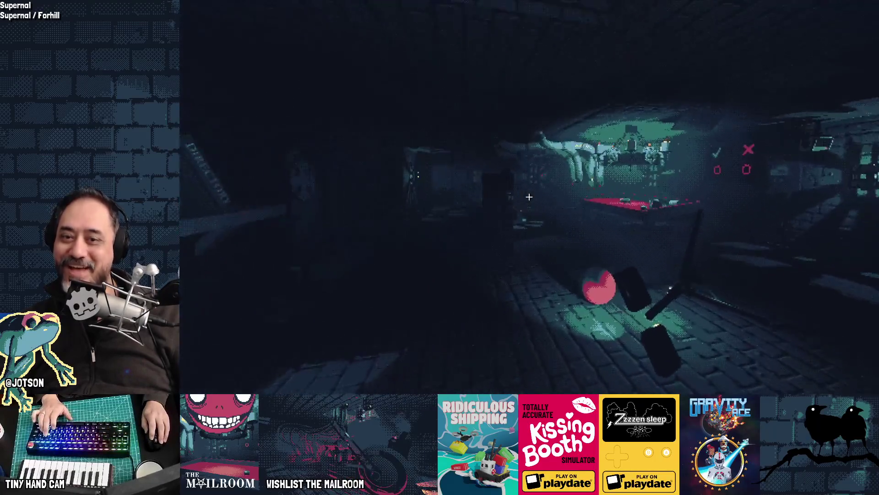
key(w)
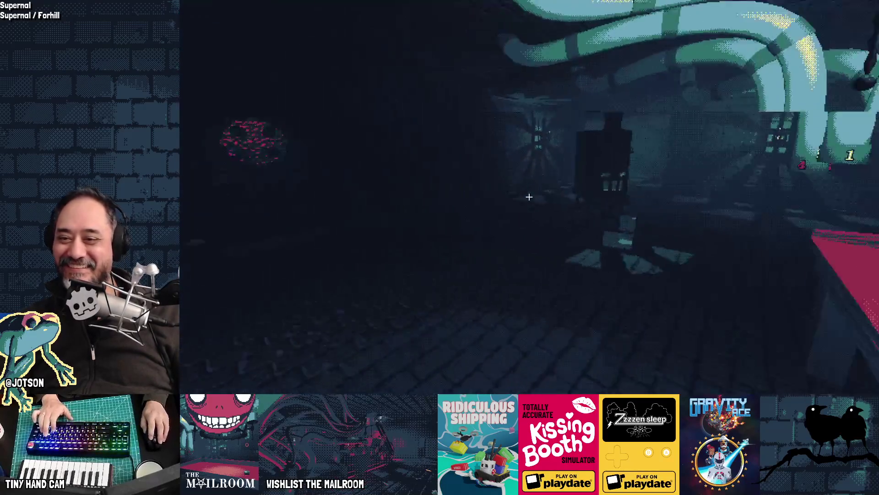
Walk to the red sorting table, open the held package and set it down.
mouse_move(529, 197)
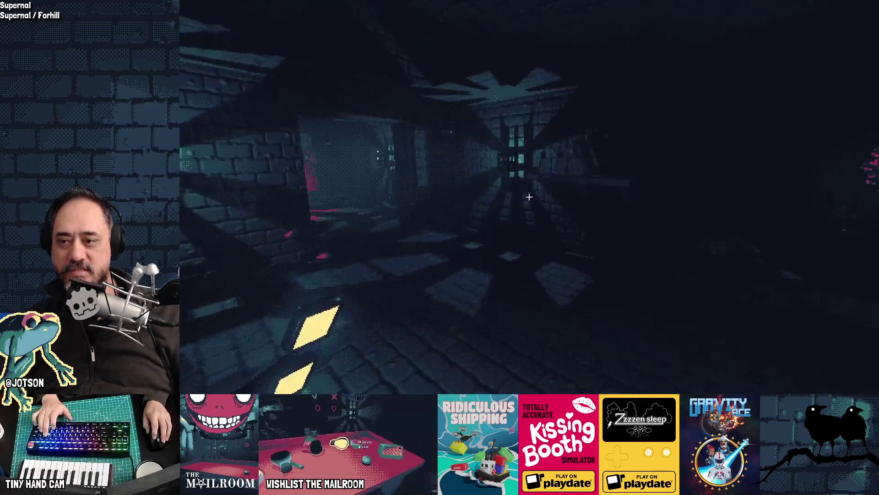
key(w)
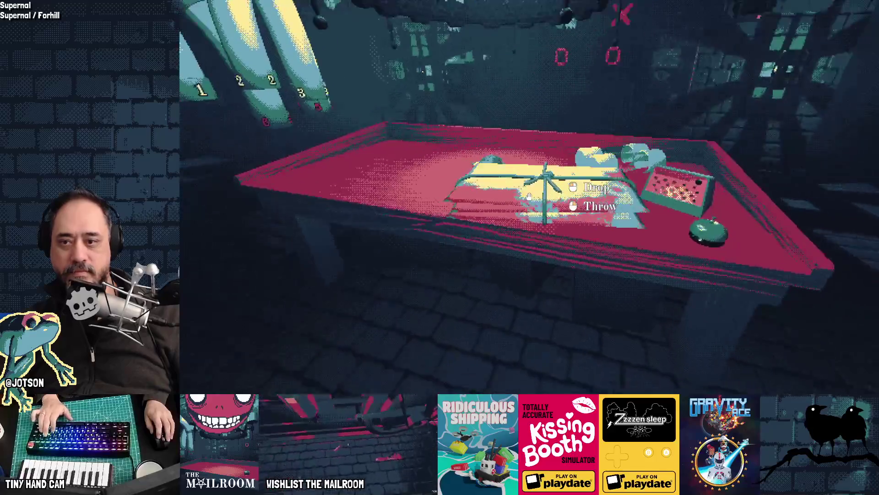
key(w)
right_click(529, 197)
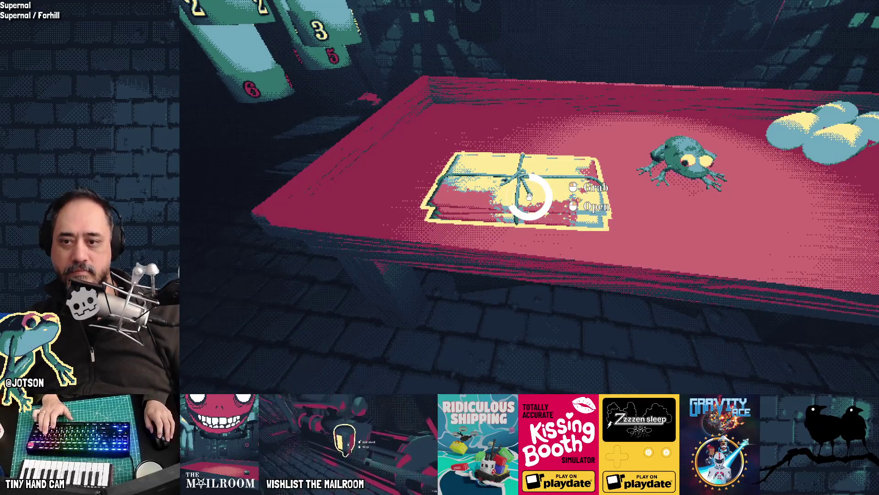
key(e)
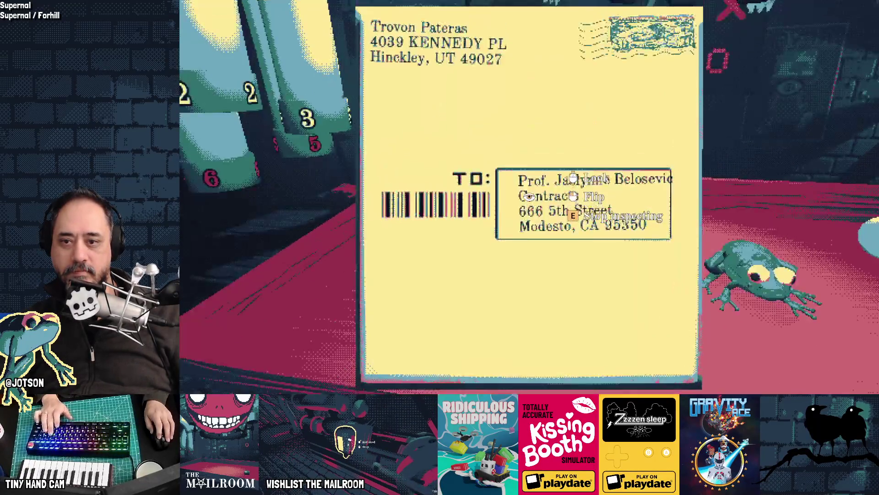
key(e)
click(529, 197)
Take out the first two letters and read their addresses up close.
click(529, 197)
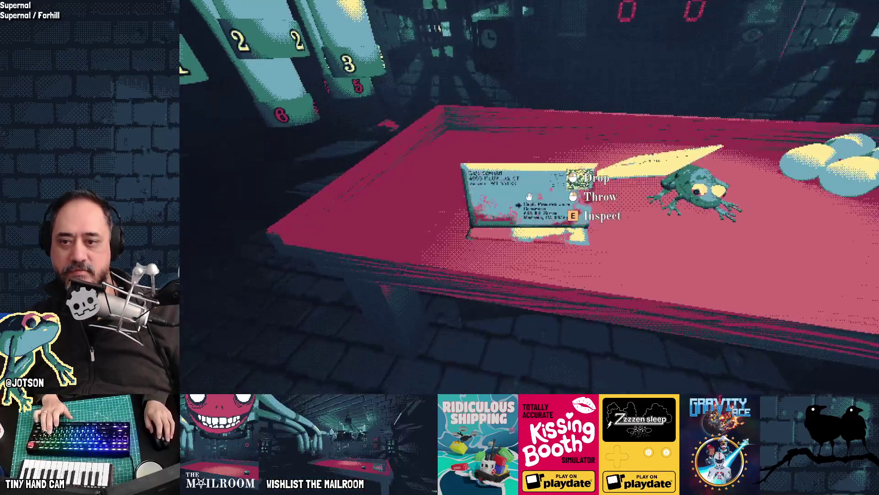
key(e)
key(e)
click(530, 197)
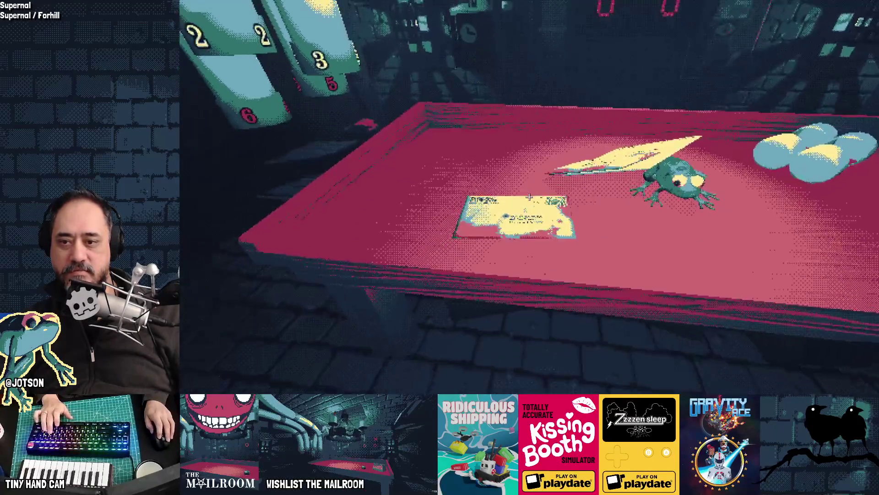
click(529, 197)
key(e)
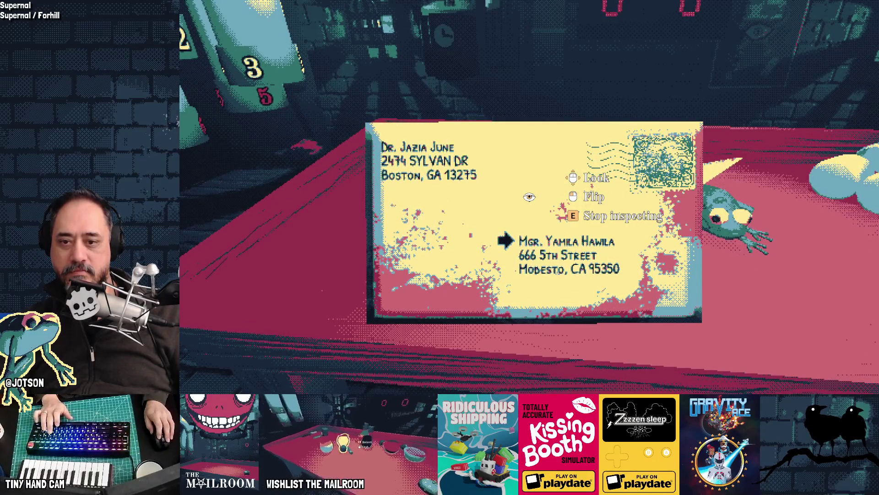
key(e)
click(529, 197)
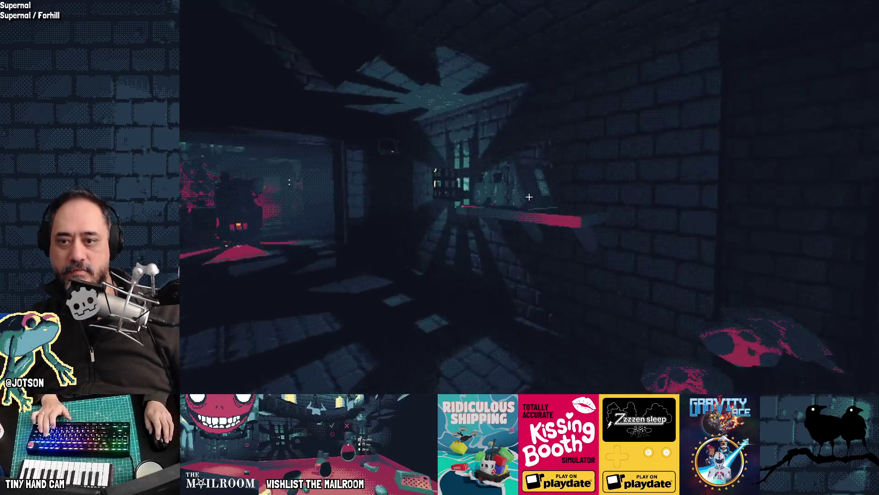
Put the directory on the table and read the Floor 1, 2 and 3 listings.
click(529, 196)
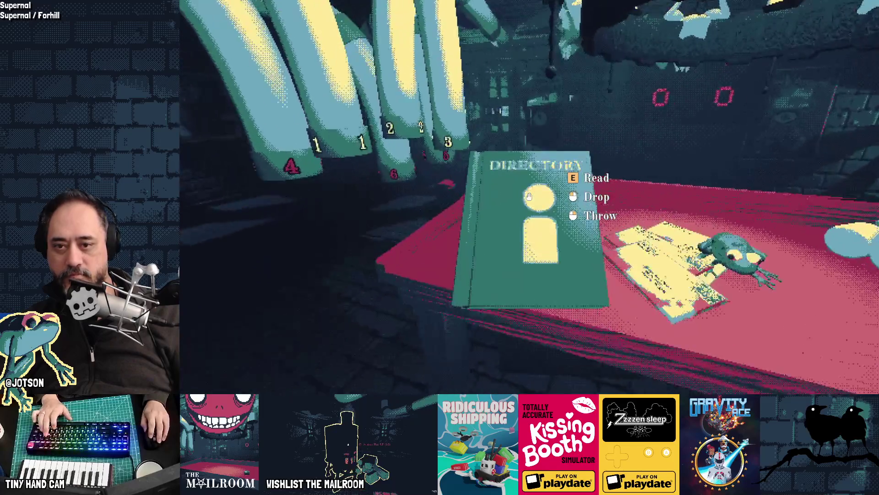
click(529, 197)
key(e)
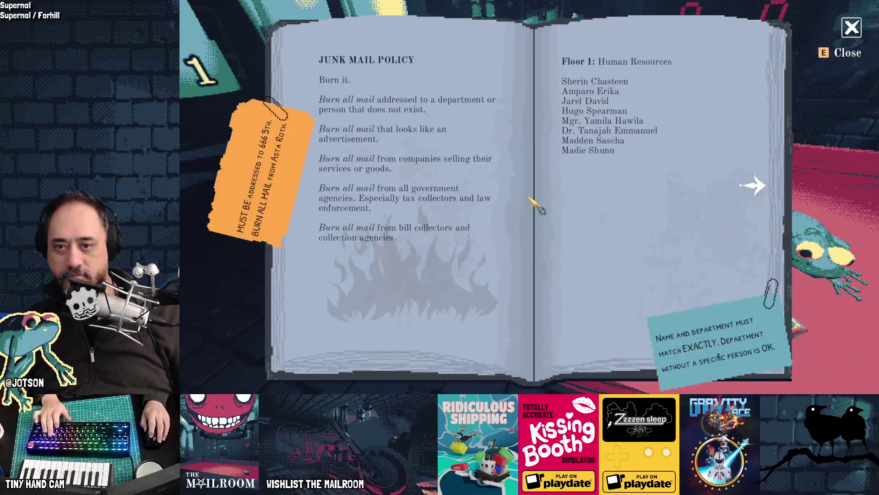
key(d)
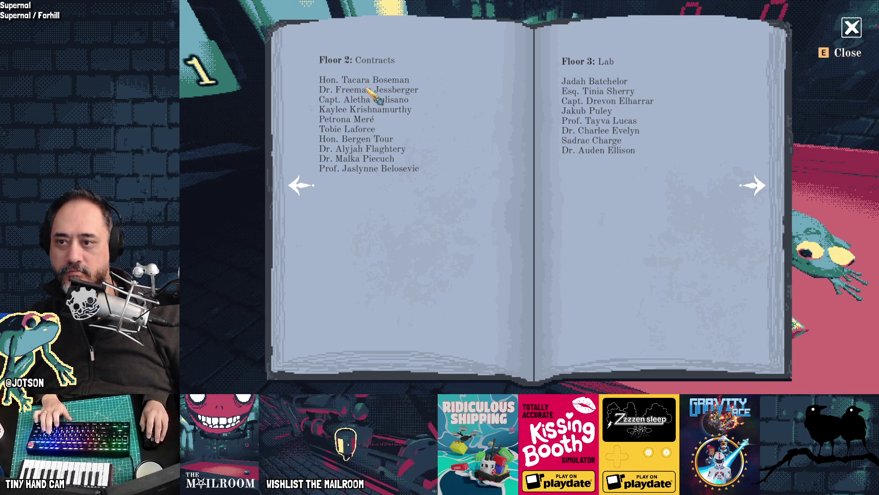
key(a)
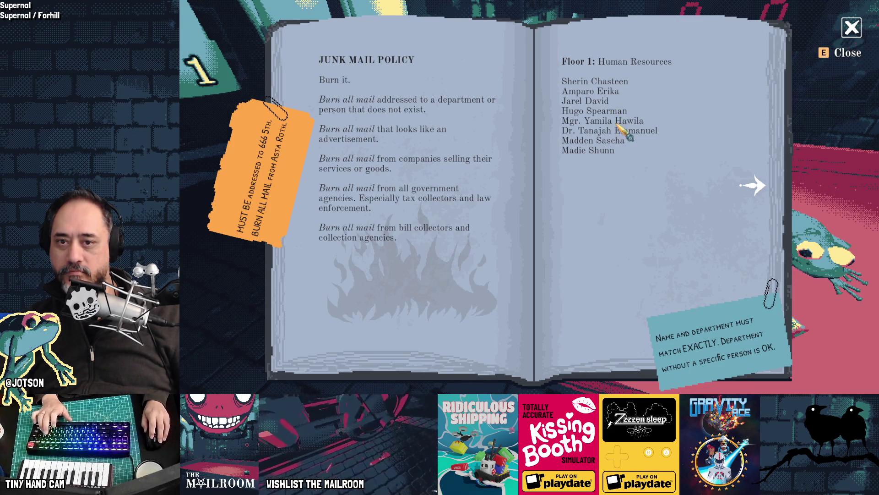
key(d)
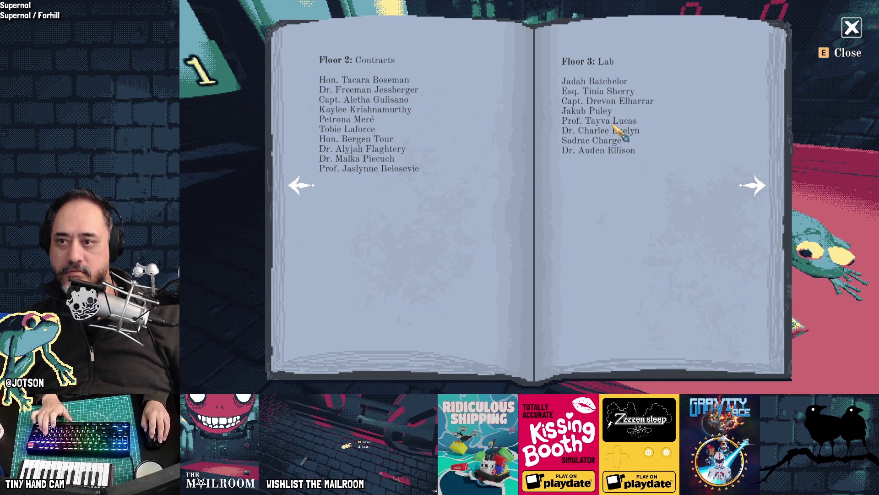
key(e)
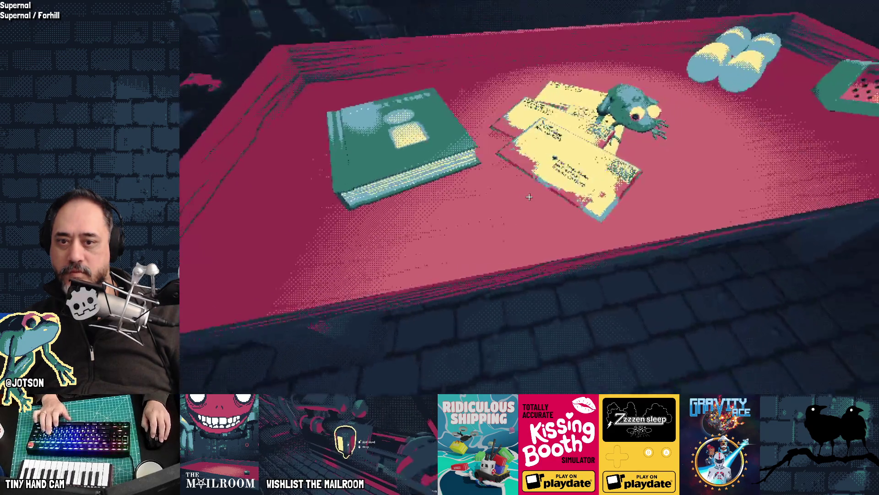
Inspect the desk envelopes until finding the one addressed to Contracts.
click(529, 197)
key(e)
key(e)
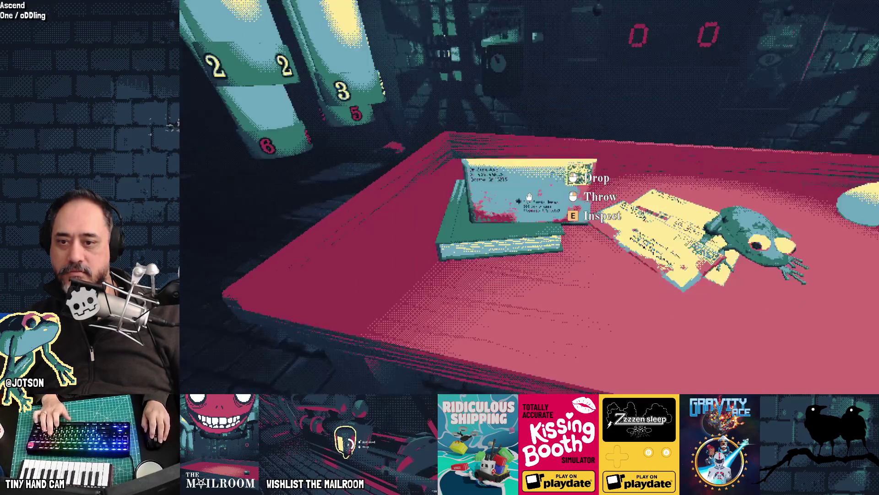
click(529, 197)
key(e)
key(e)
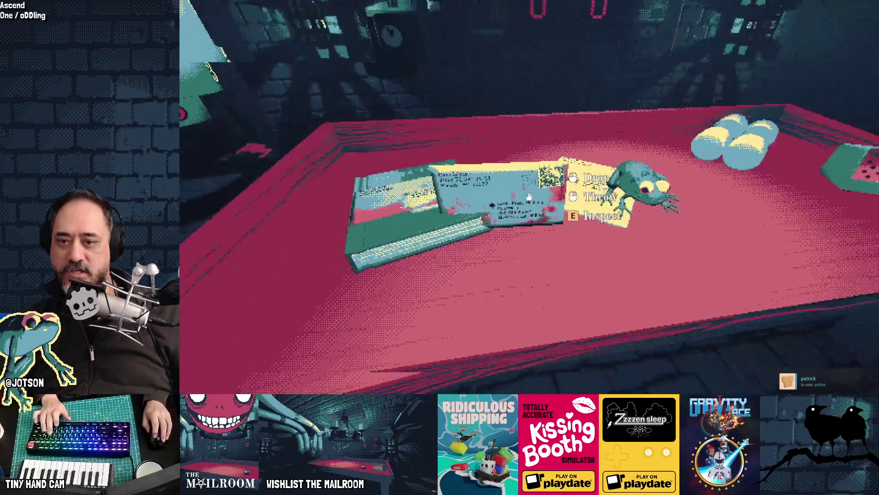
key(e)
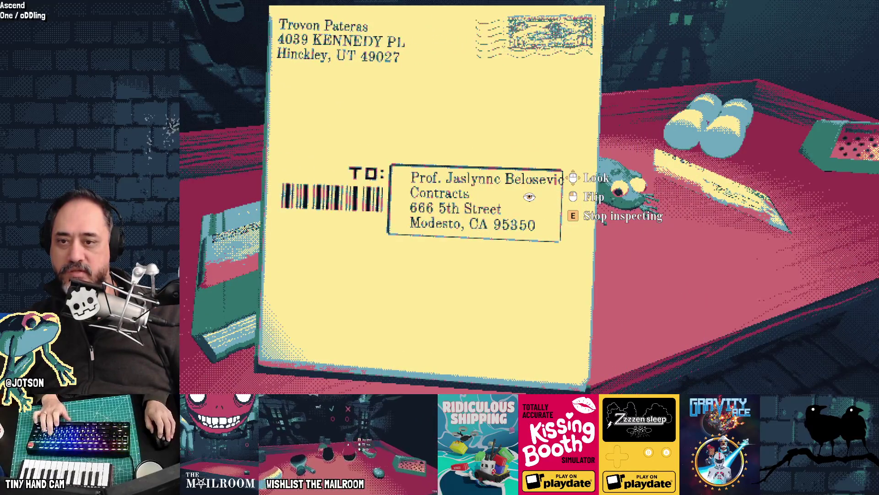
key(e)
click(529, 197)
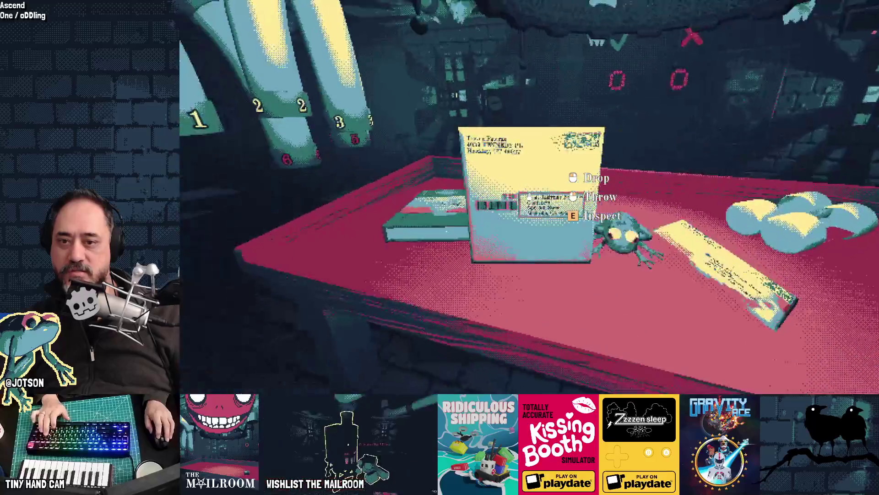
Look up Contracts on the directory's Floor 2 page, then take another envelope.
key(e)
key(d)
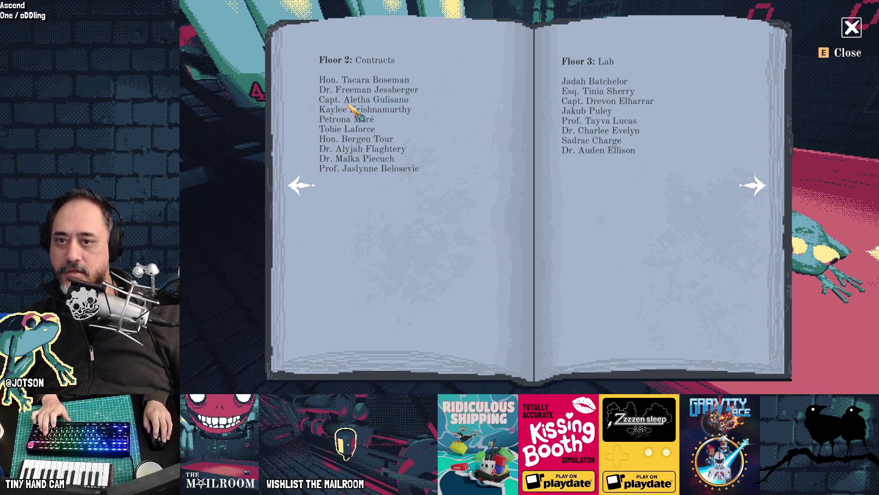
key(e)
click(530, 197)
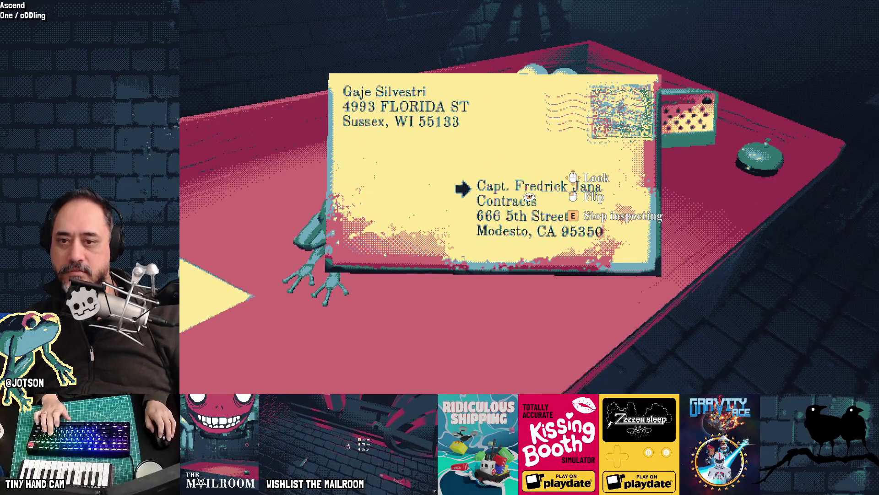
Light the stove fire and burn the rejected envelope.
key(e)
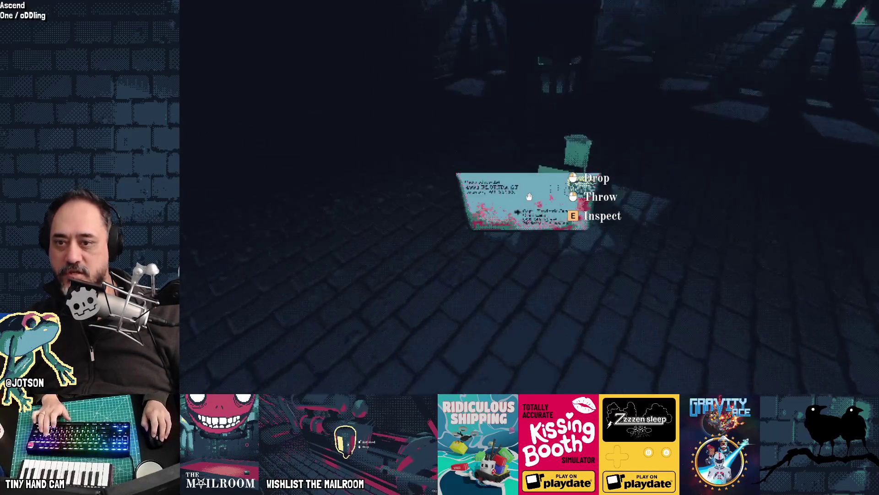
click(529, 197)
click(529, 197)
click(530, 196)
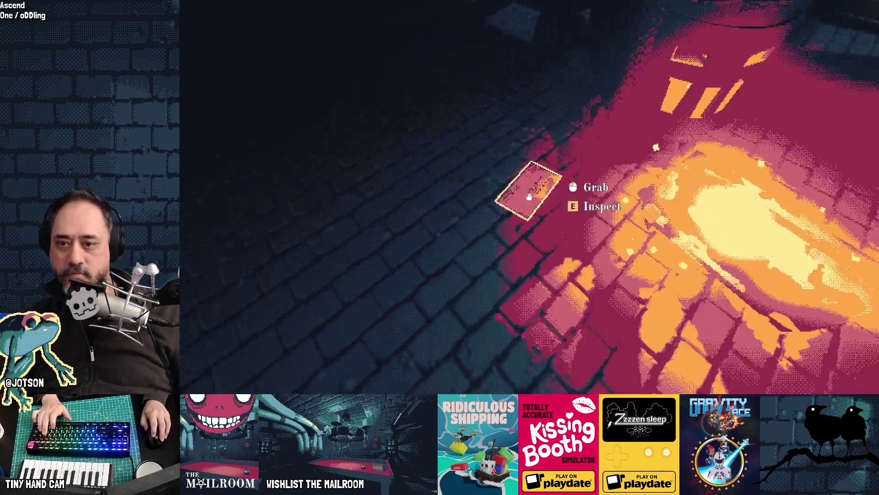
click(529, 197)
click(530, 197)
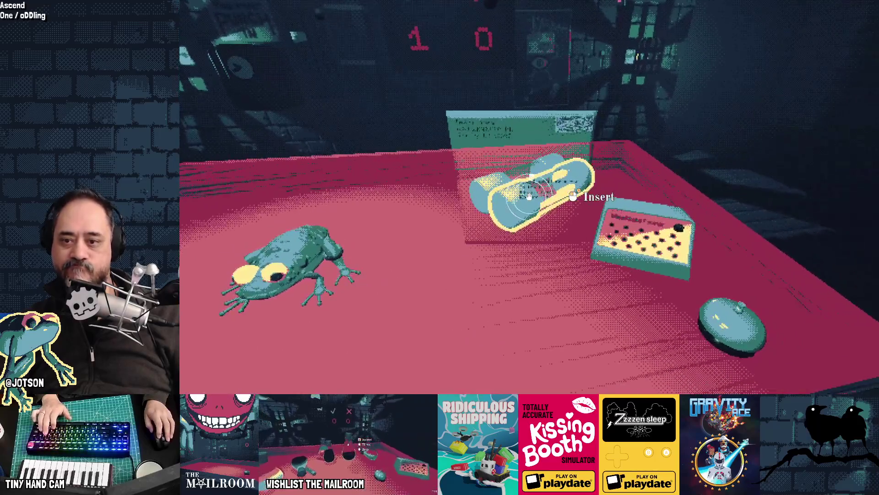
Seal the valid letter in a canister and send it down the floor 2 tube.
click(530, 197)
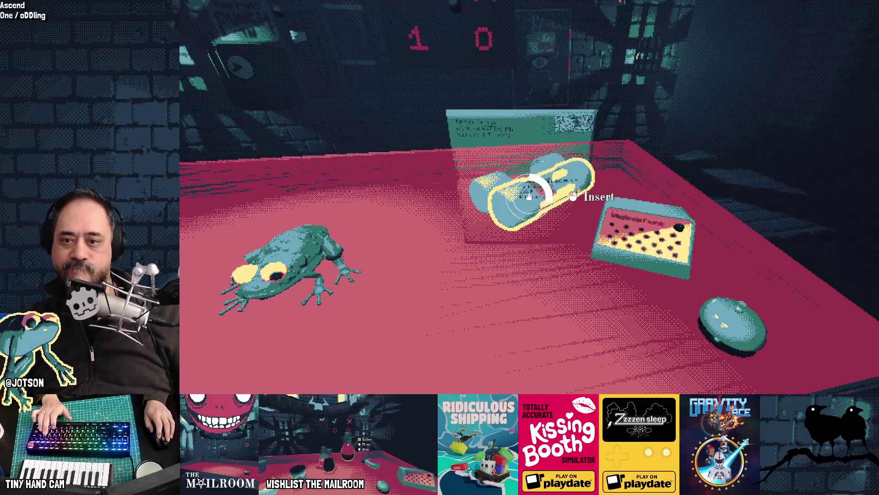
click(529, 197)
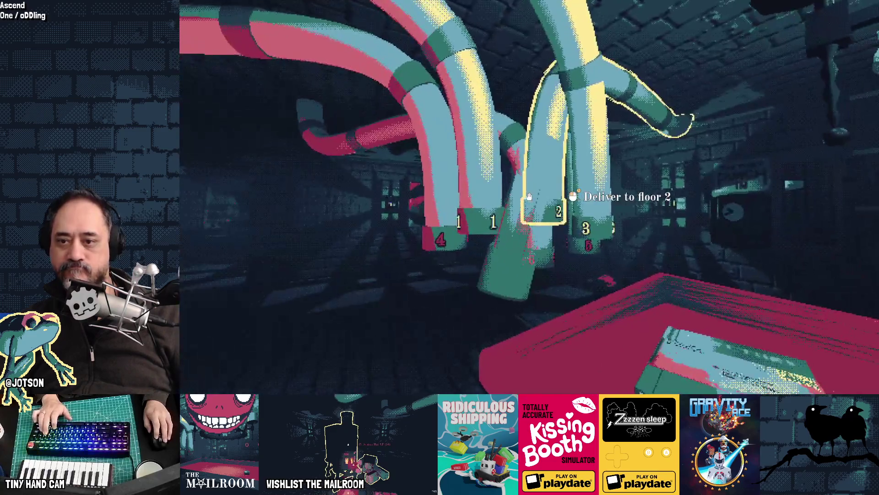
click(529, 197)
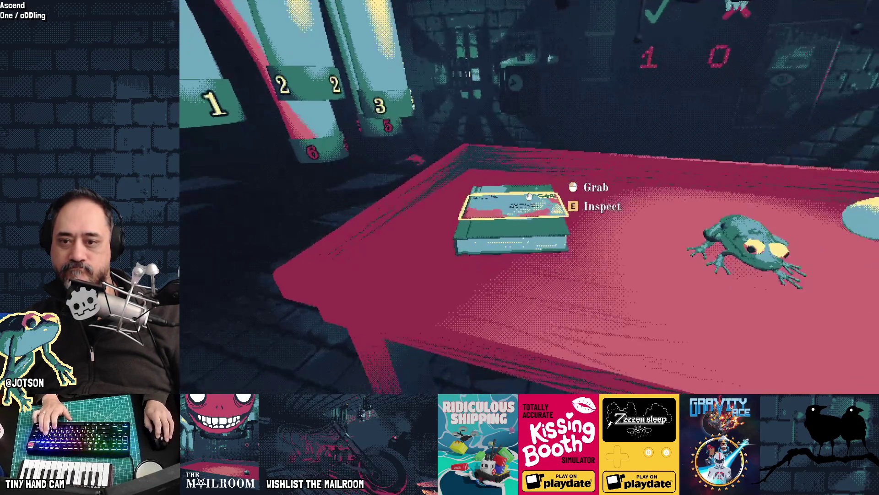
Check the next letter's recipient in the mail policy book, then seal it in a canister.
right_click(529, 197)
key(e)
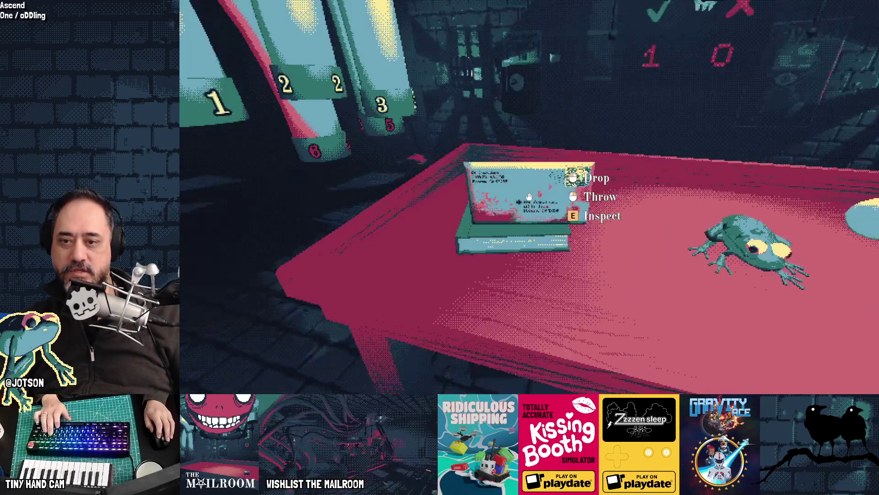
click(529, 197)
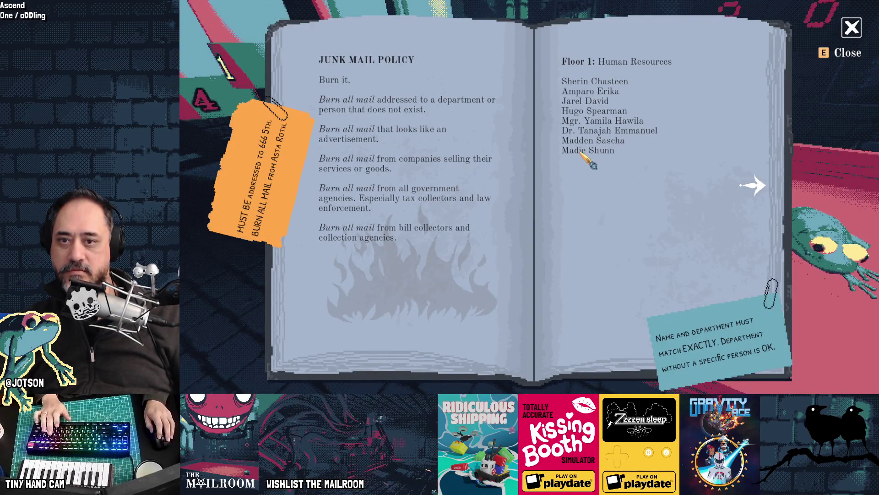
key(e)
click(529, 197)
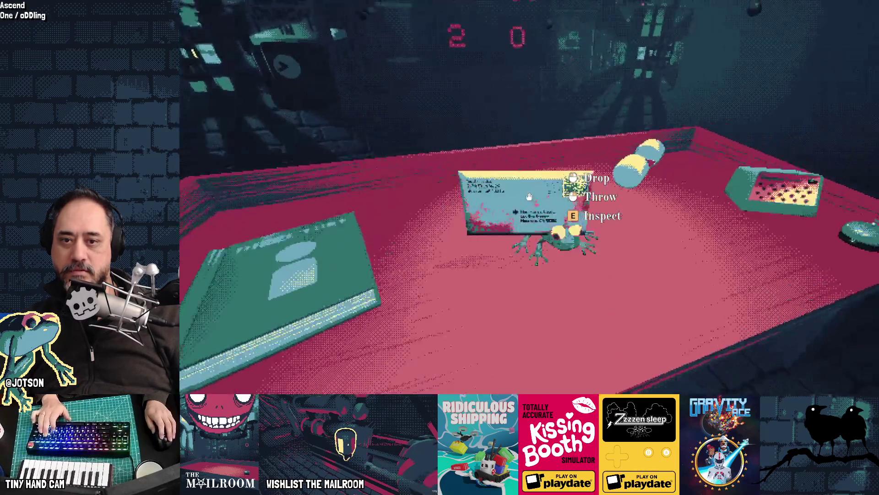
right_click(530, 197)
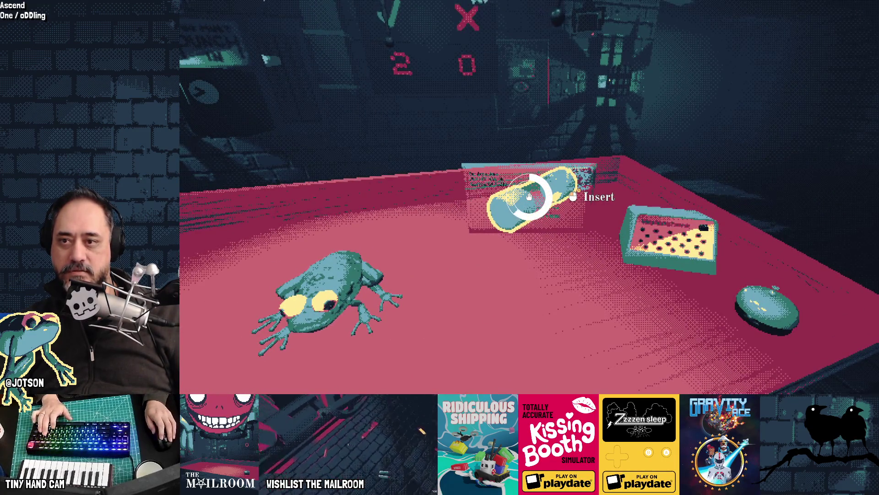
click(529, 197)
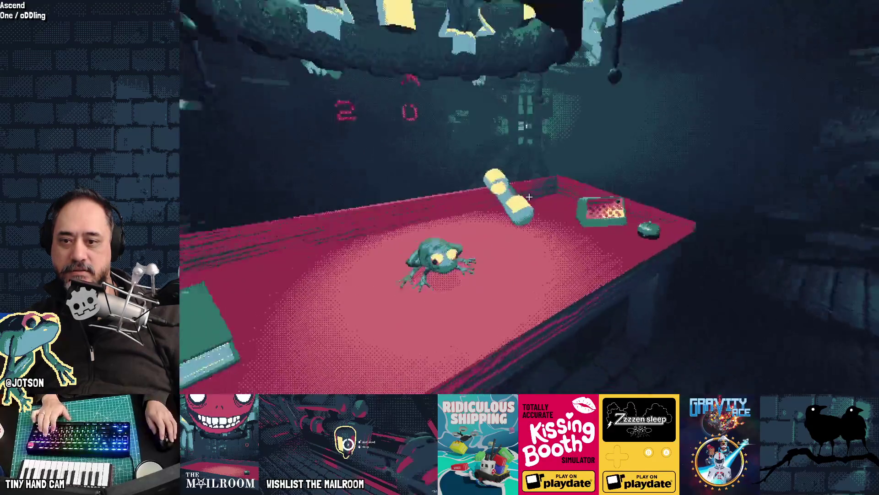
key(w)
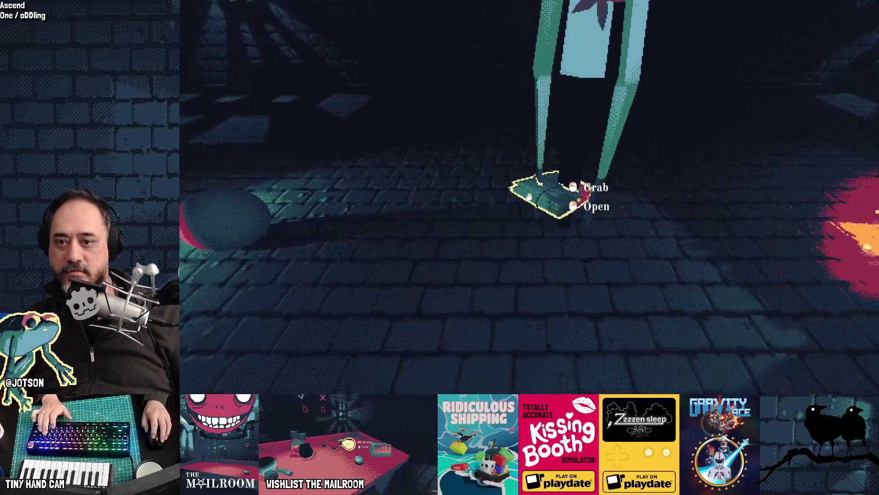
Unpack the floor package, check the Final Notice letter against the Junk Mail Policy and burn it.
click(530, 197)
click(529, 197)
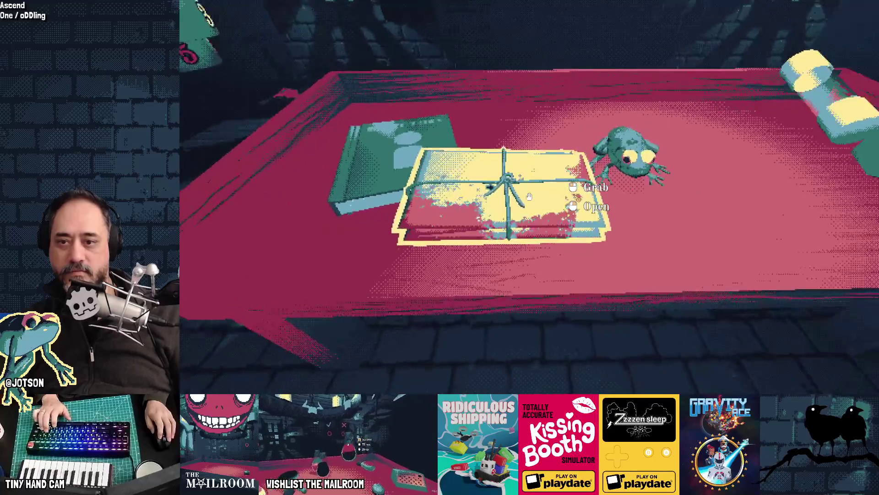
key(e)
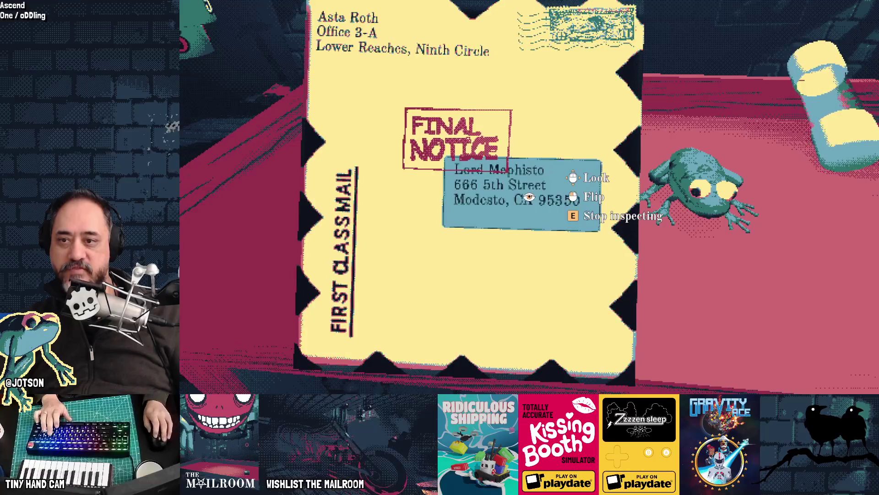
key(e)
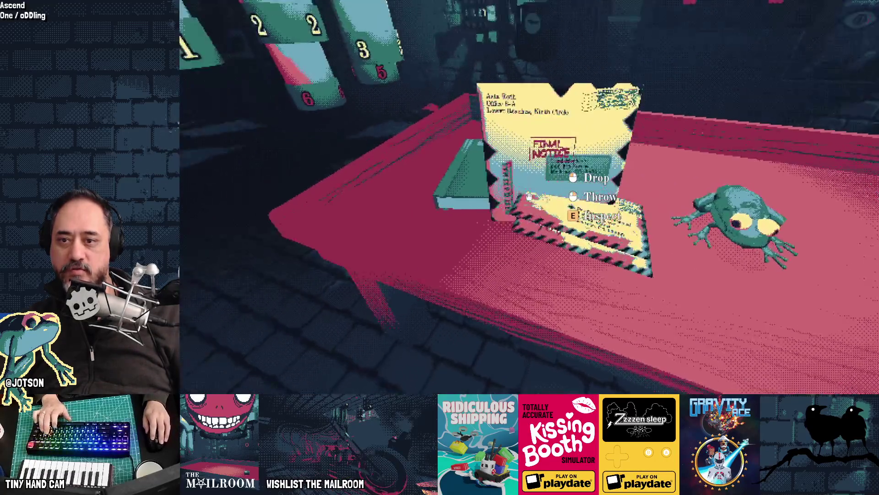
key(e)
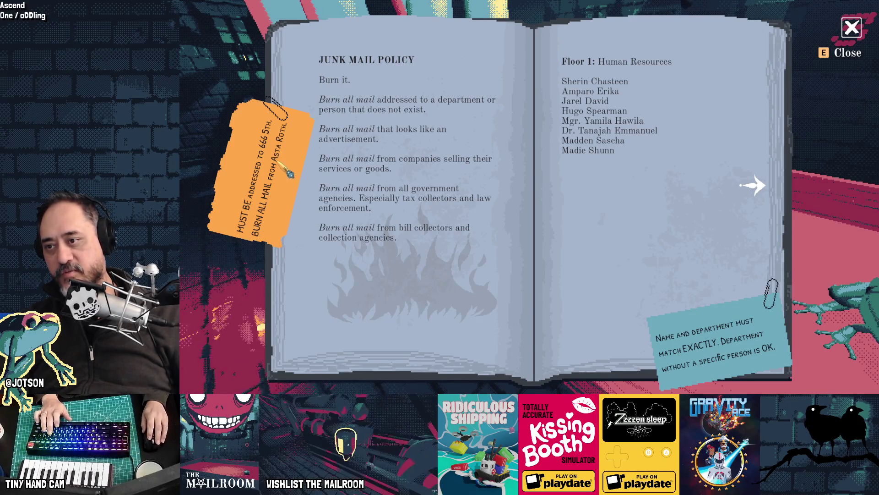
key(e)
click(529, 196)
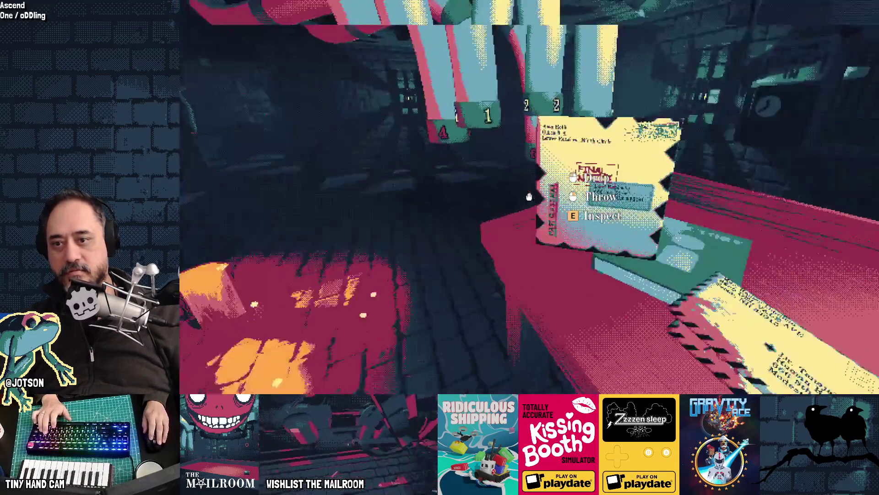
click(529, 196)
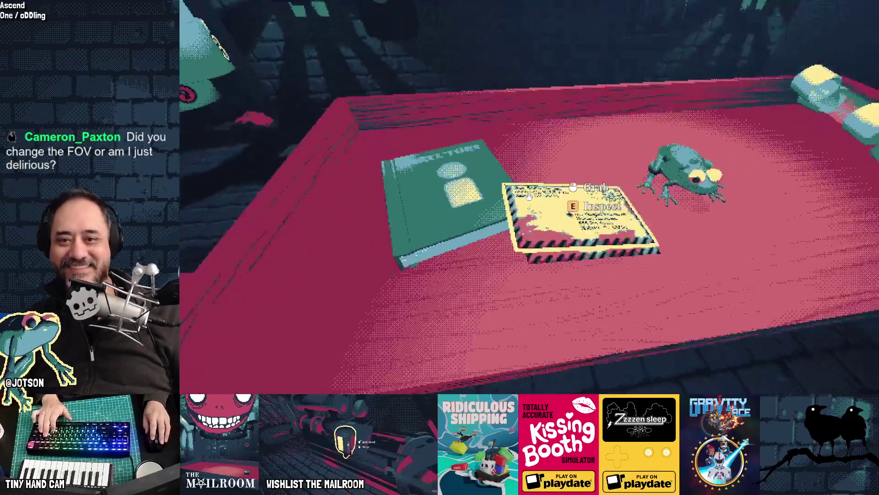
Burn the "Look behind you" letter in the stove.
click(529, 197)
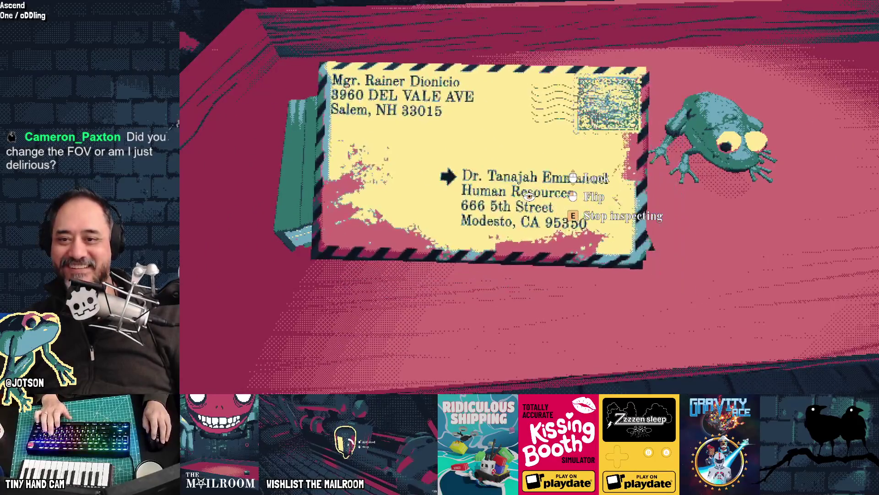
key(e)
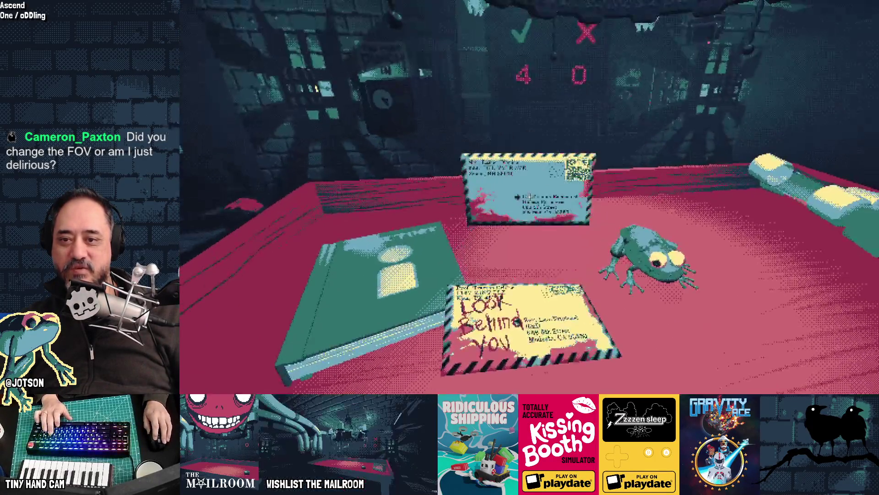
click(529, 197)
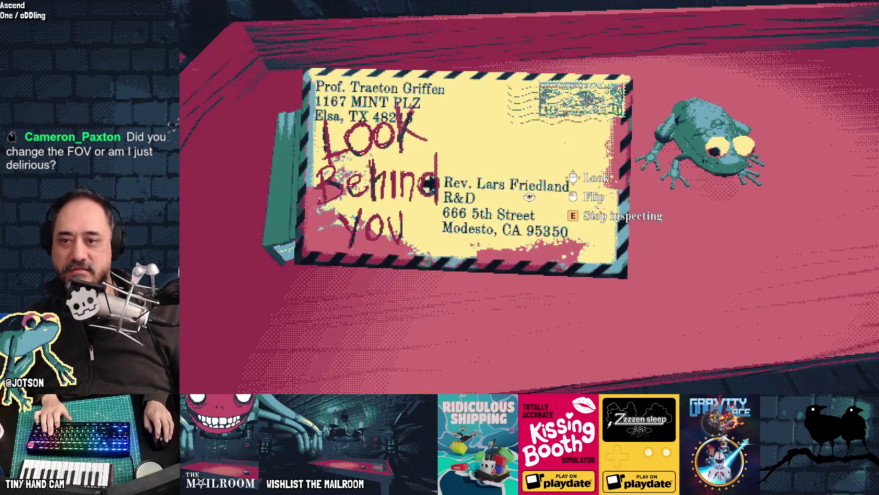
key(e)
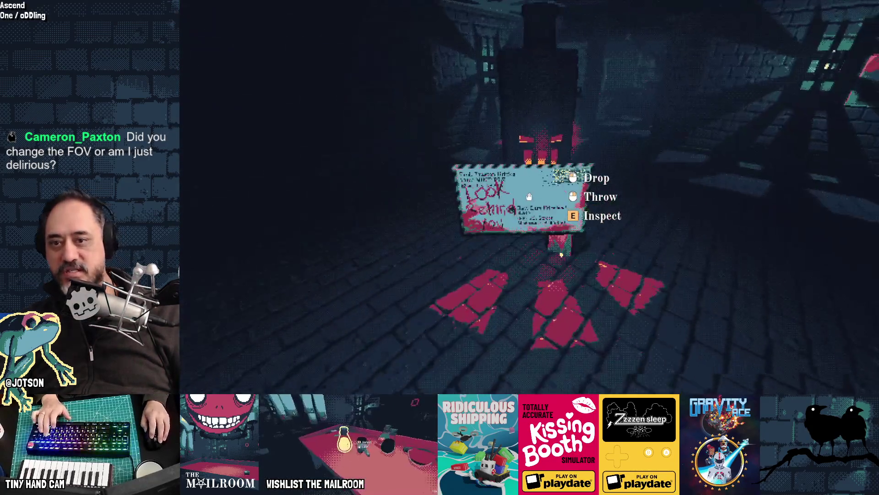
click(529, 197)
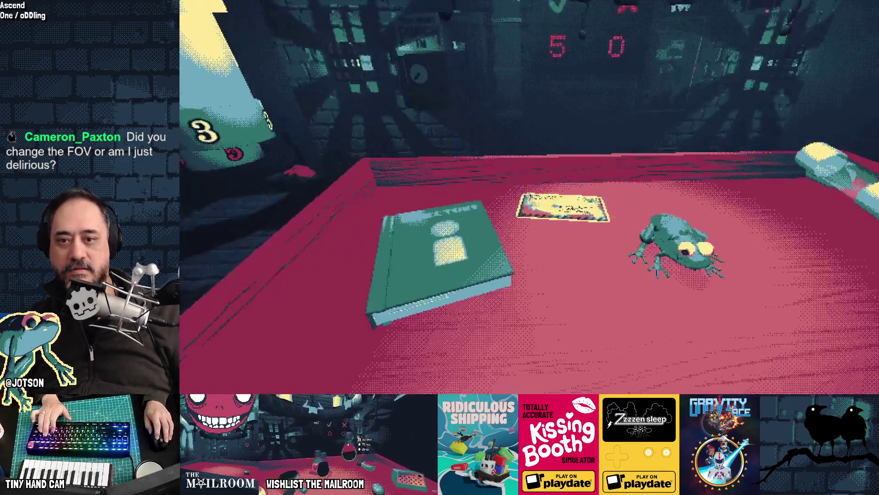
Seal the remaining letter in a canister and leave it on the table.
click(529, 196)
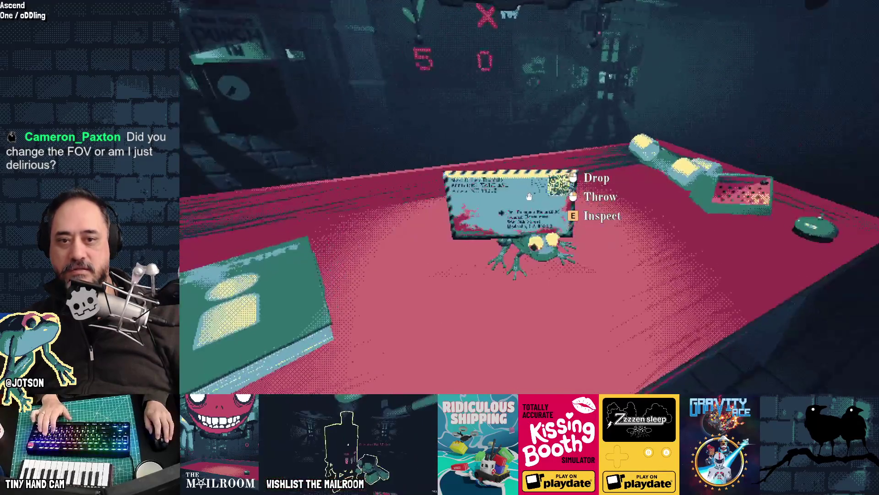
click(529, 196)
click(529, 196)
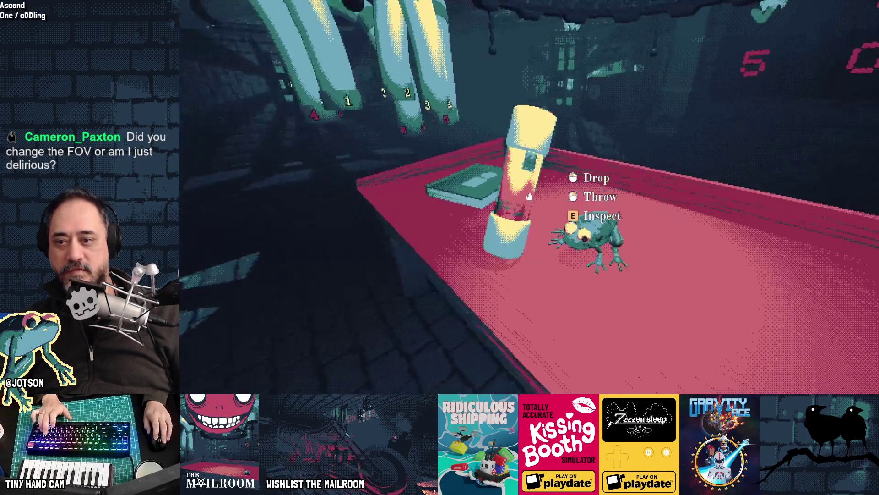
click(530, 196)
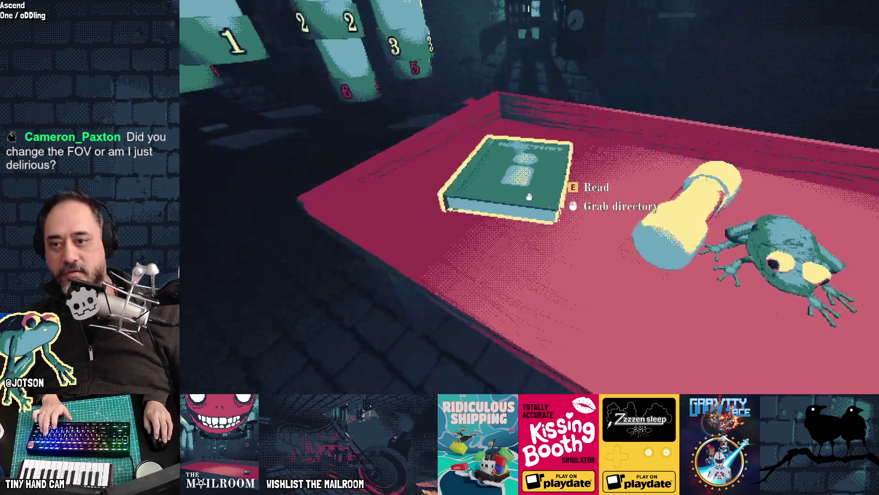
Recheck the Junk Mail Policy, then deliver the canister down tube 1 for 6 correct.
click(530, 197)
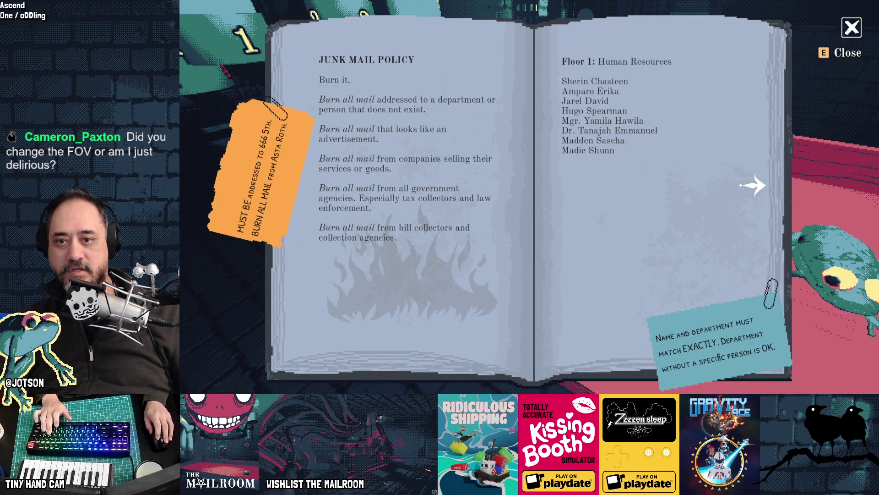
key(e)
click(529, 197)
click(530, 197)
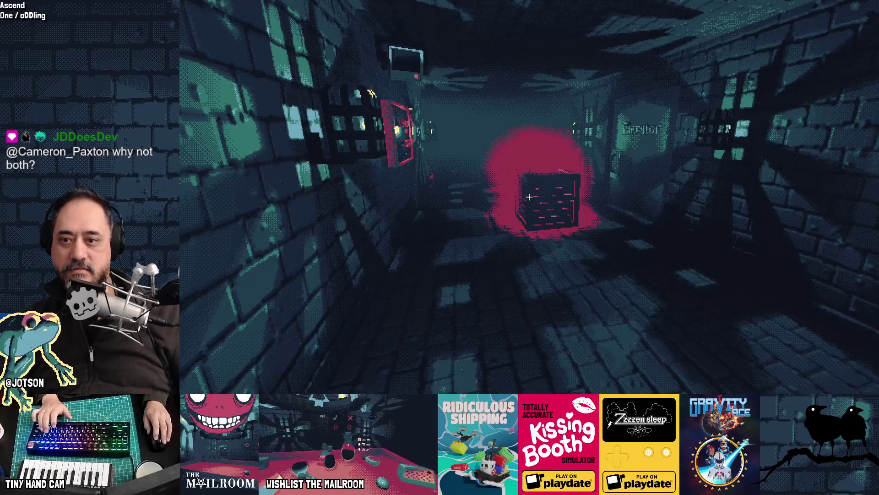
Walk to the glowing red crate by the elevator and break it with the crowbar.
key(w)
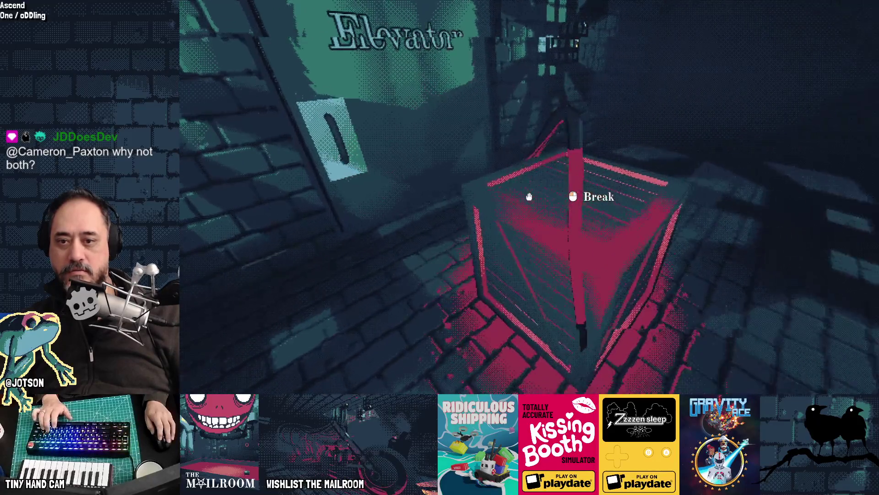
click(529, 197)
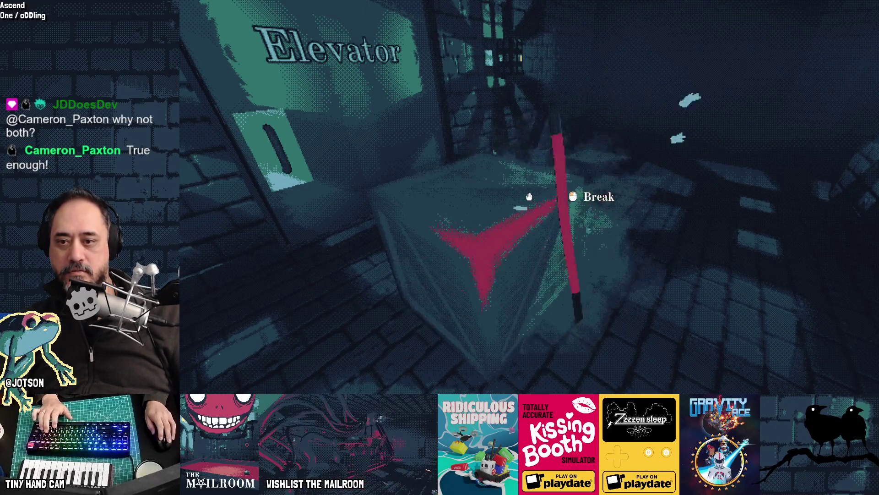